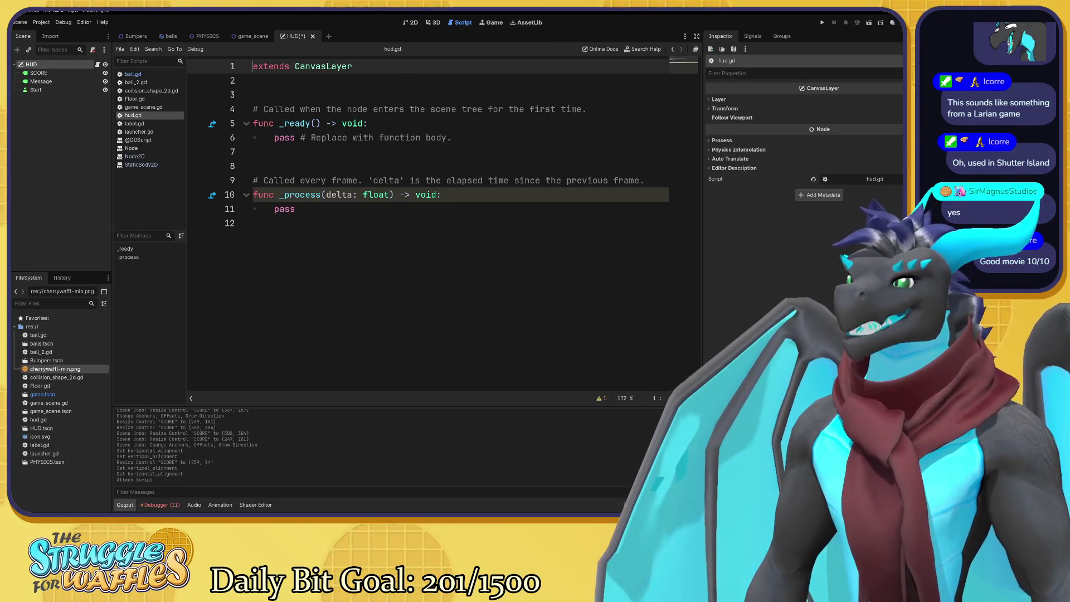
Paste show_message(text) below extends CanvasLayer, then show_game_over() after a blank line in hud.gd
{"action": "left_click", "coordinate": [253, 223]}
{"action": "left_click", "coordinate": [253, 95]}
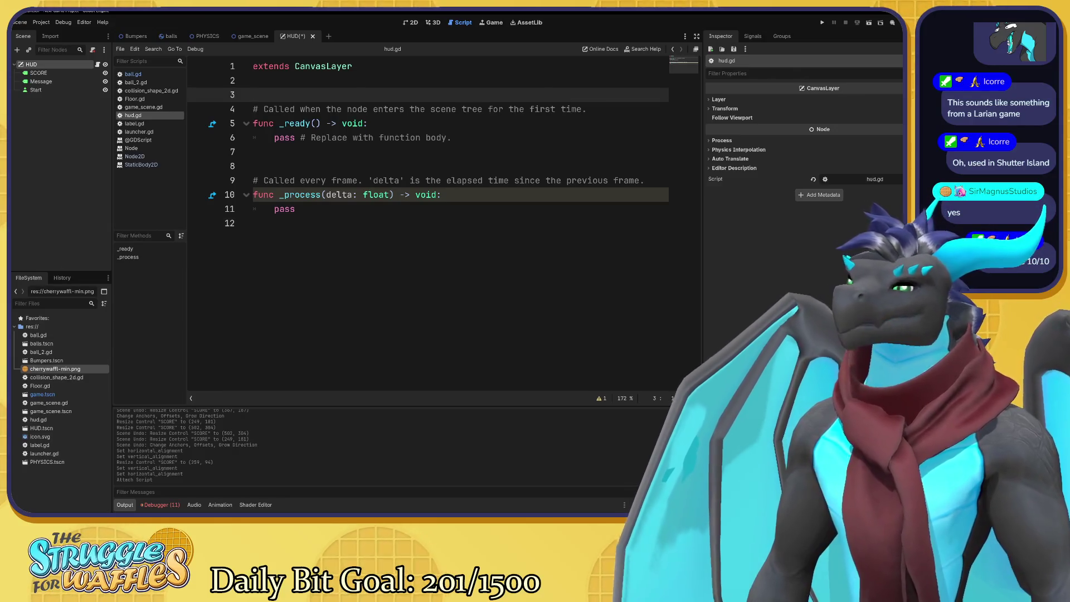
{"action": "type", "text": "func show_message(text): \t$Message.text = text \t$Message.show()"}
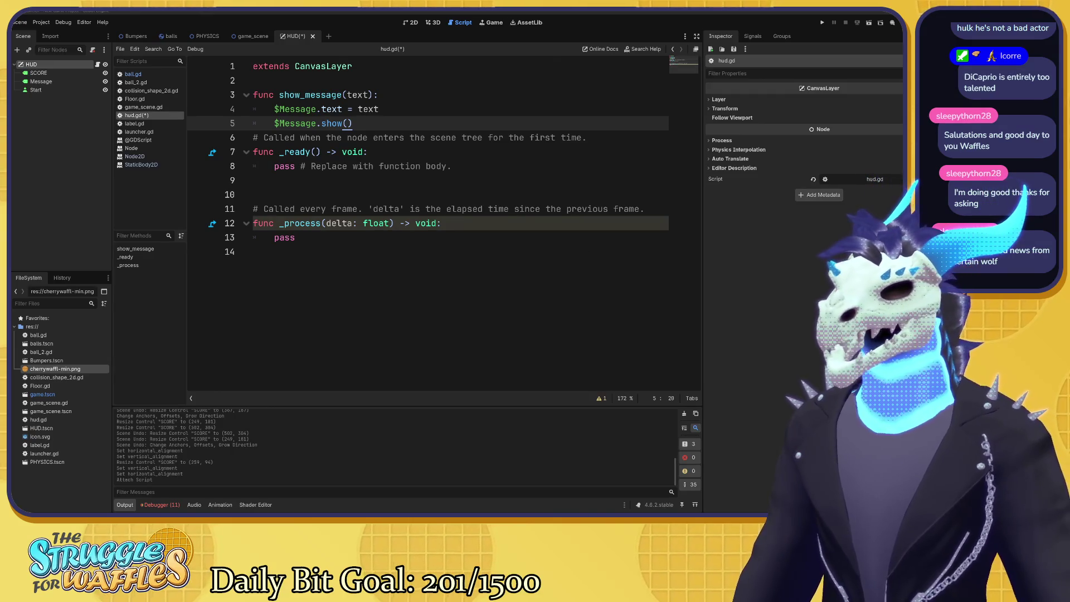
{"action": "key", "text": "Return"}
{"action": "key", "text": "Return"}
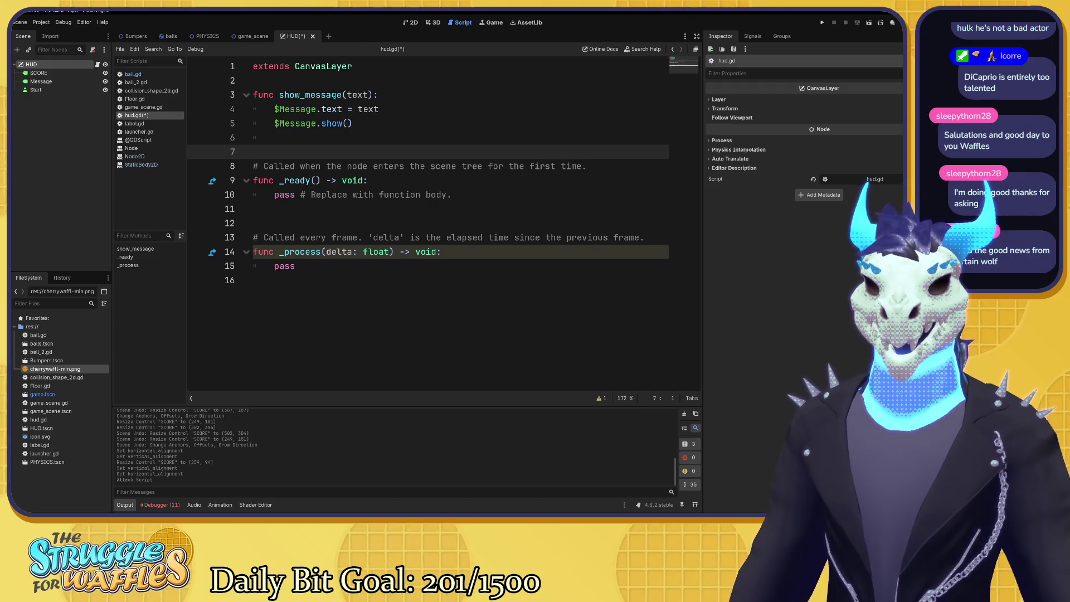
{"action": "type", "text": "func show_game_over(): \tshow_message(\"Game Over\") \t# Wait until the MessageTimer has counted down. \tawait $MessageTimer.timeout  \t$Message.text = \"Dodge the Creeps!\" \t$Message.show() \t# Make a one-shot timer and wait for it to finish. \tawait get_tree().create_timer(1.0).timeout \t$StartButton.show()"}
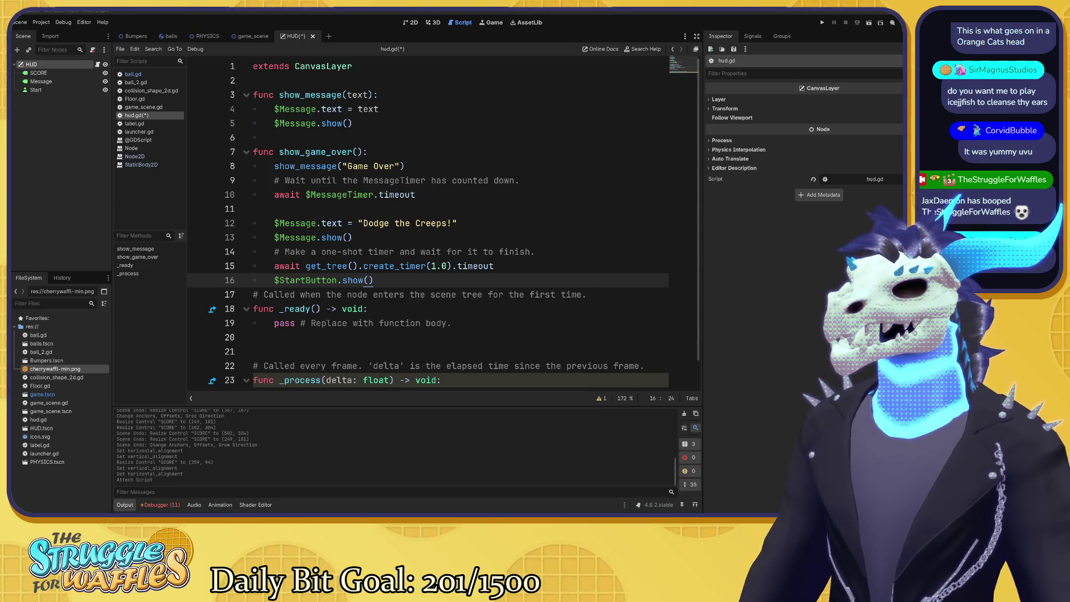
Select the Game Over lines 8–10 inside show_game_over()
{"action": "mouse_move", "coordinate": [274, 166]}
{"action": "left_mouse_down"}
{"action": "mouse_move", "coordinate": [518, 180]}
{"action": "mouse_move", "coordinate": [415, 195]}
{"action": "left_mouse_up"}
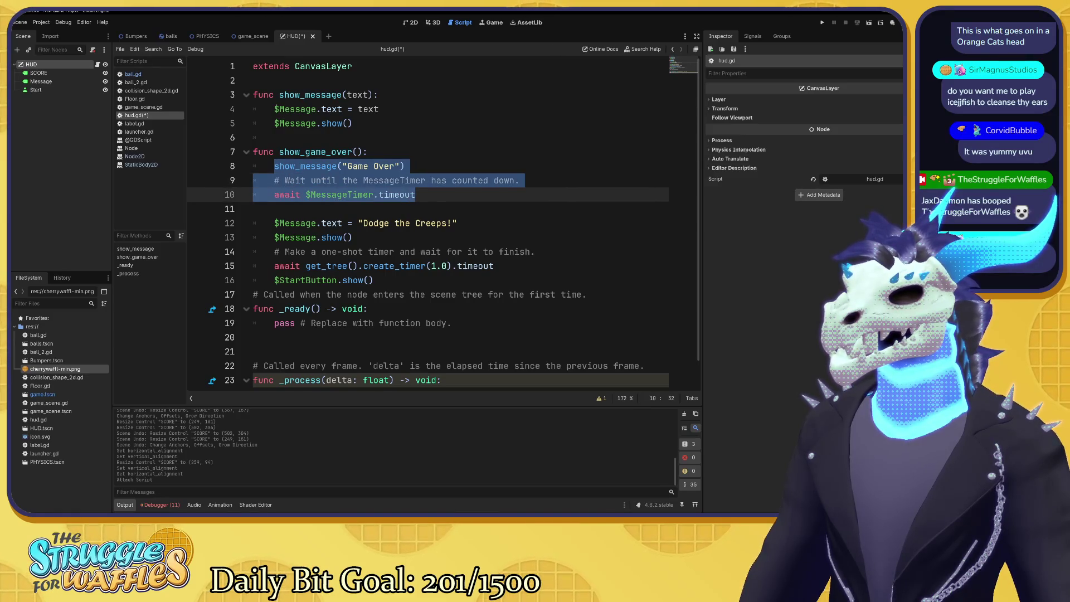
Rewrite the 'Dodge the Creeps!' string on line 12 as 'Become: Pegged' and close the create_timer popup
{"action": "key", "text": "Escape"}
{"action": "left_click_drag", "start_coordinate": [363, 223], "coordinate": [451, 223]}
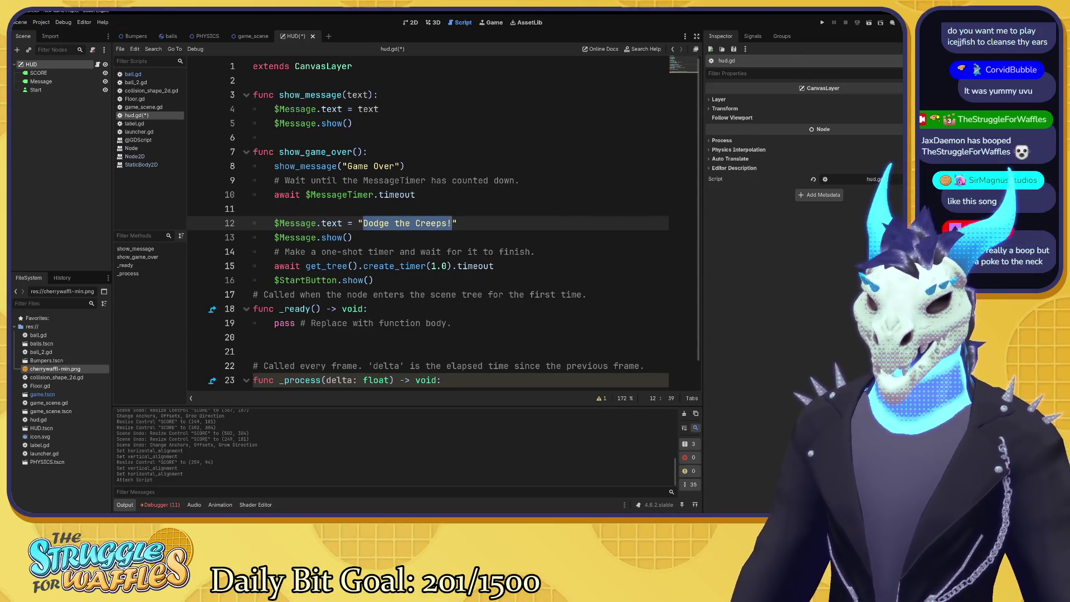
{"action": "type", "text": "Mission: Get"}
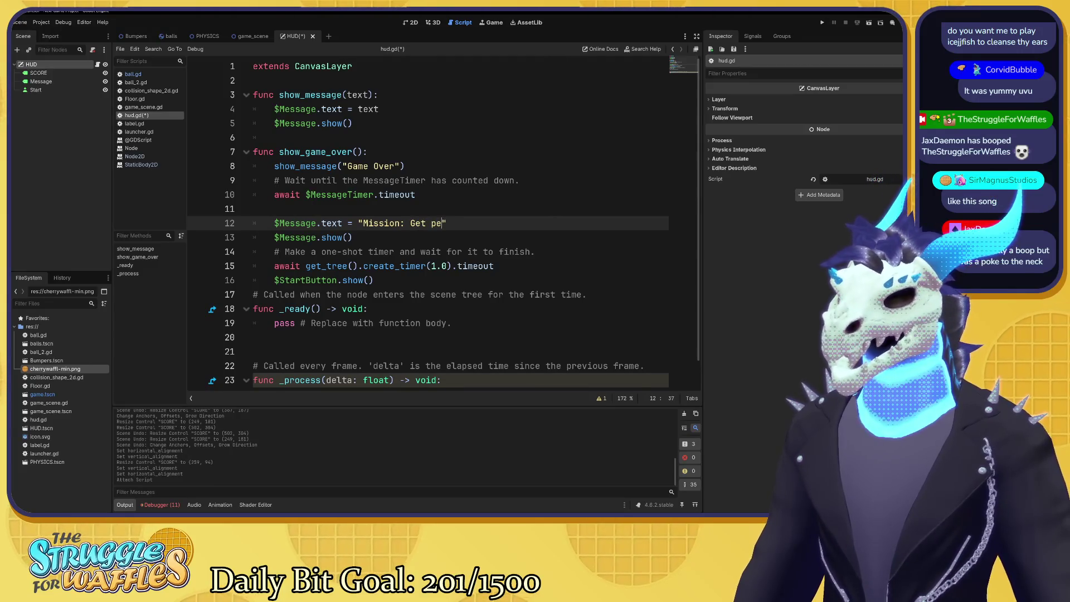
{"action": "key", "text": "BackSpace"}
{"action": "key", "text": "BackSpace"}
{"action": "key", "text": "BackSpace"}
{"action": "type", "text": "becomed"}
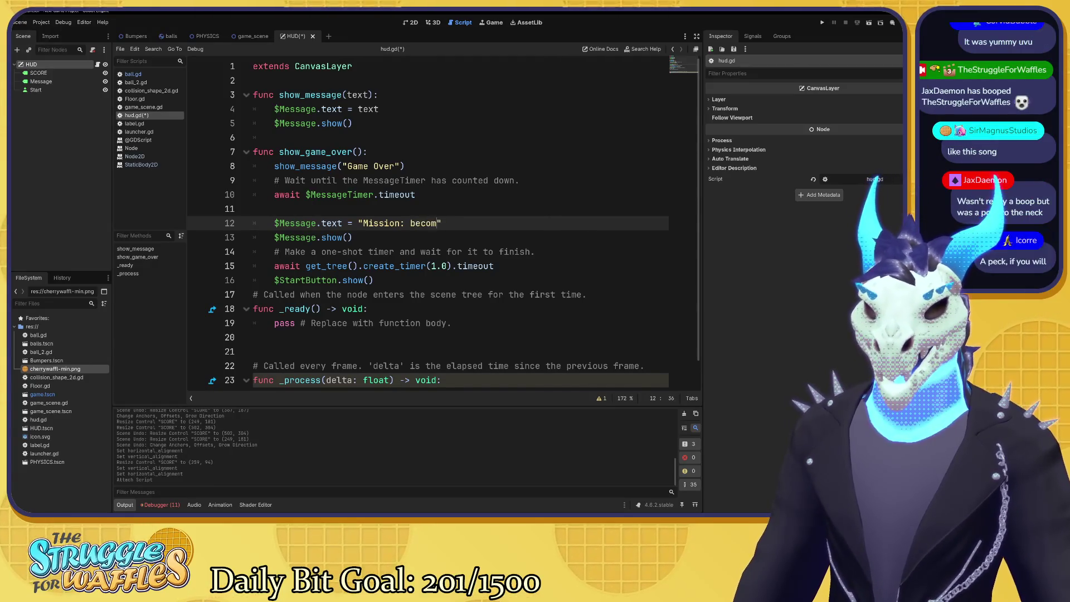
{"action": "key", "text": "BackSpace"}
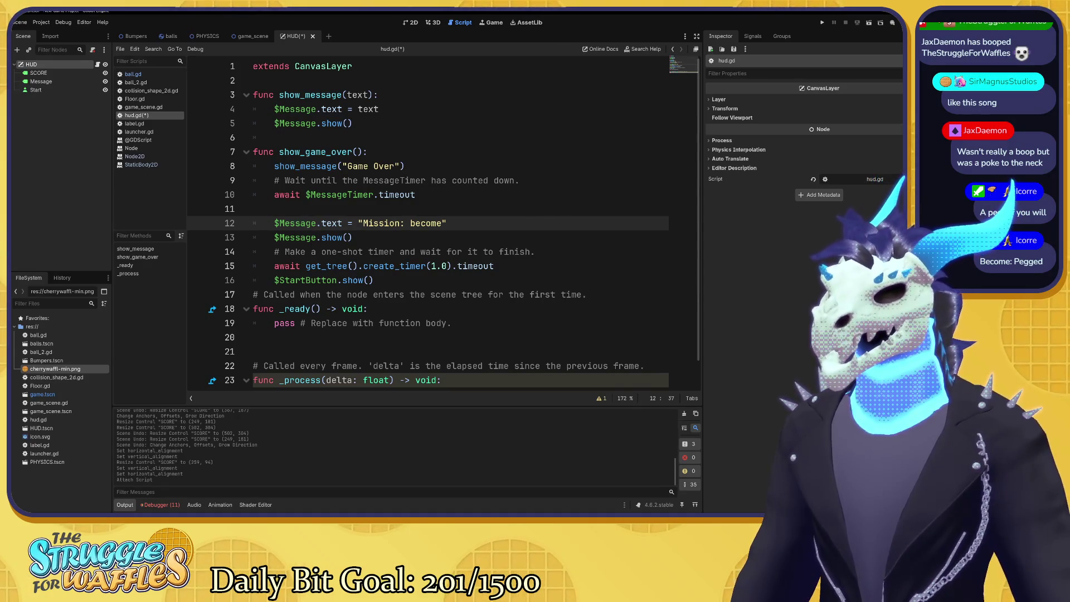
{"action": "key", "text": "shift+Left"}
{"action": "key", "text": "shift+Left"}
{"action": "key", "text": "shift+Left"}
{"action": "key", "text": "shift+Left"}
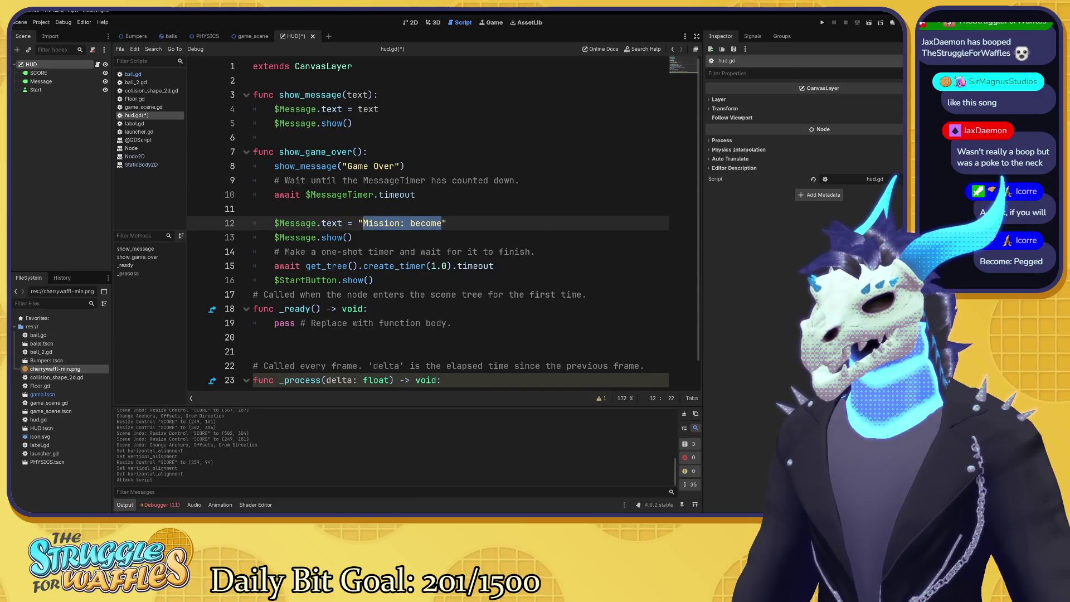
{"action": "type", "text": "C"}
{"action": "key", "text": "BackSpace"}
{"action": "type", "text": "Become: "}
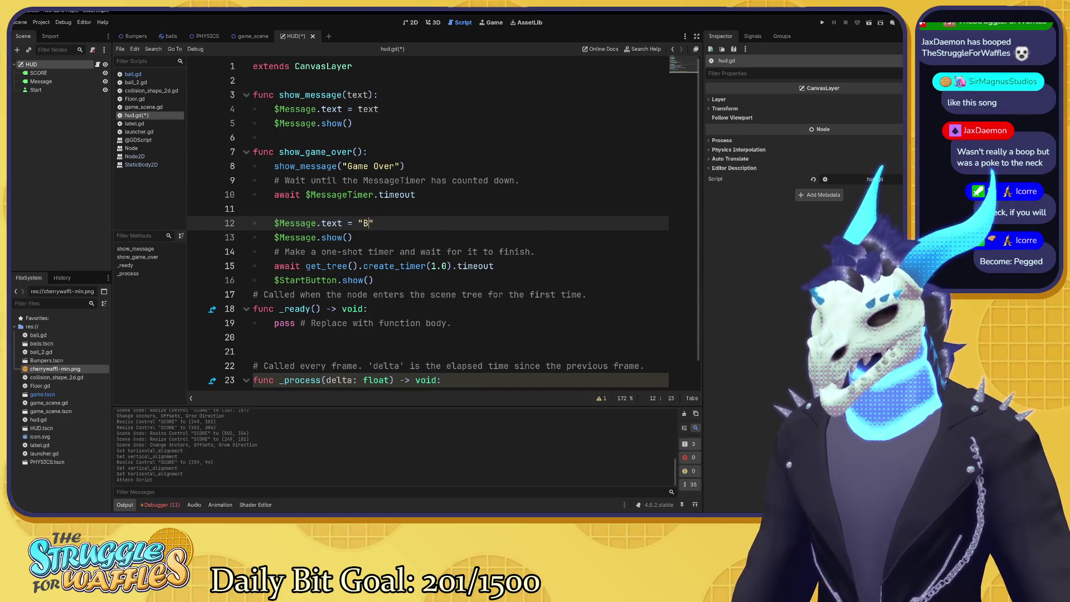
{"action": "type", "text": "Pegged"}
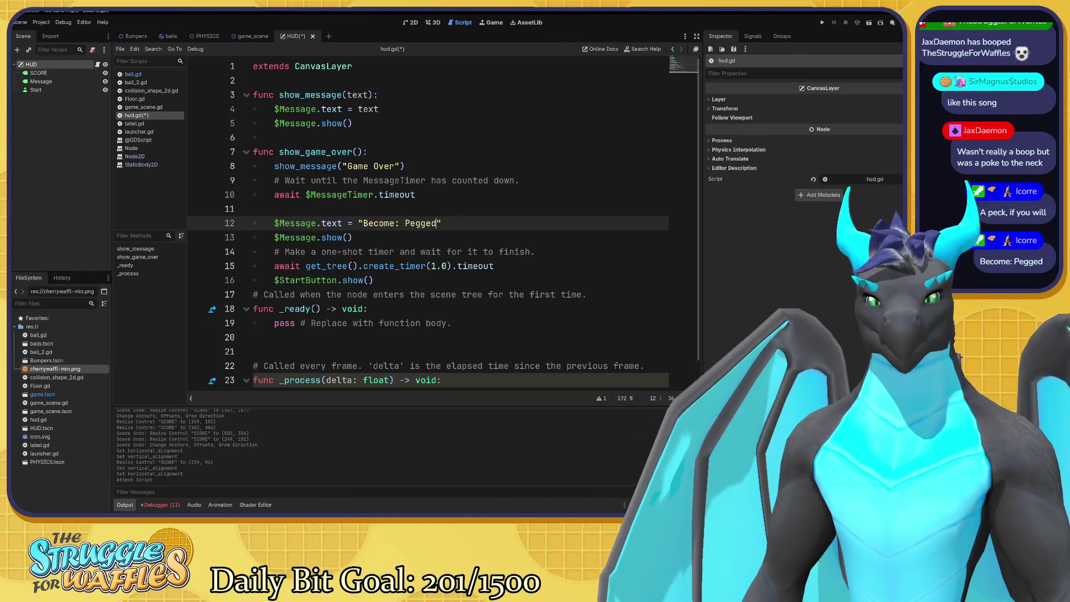
{"action": "mouse_move", "coordinate": [405, 266]}
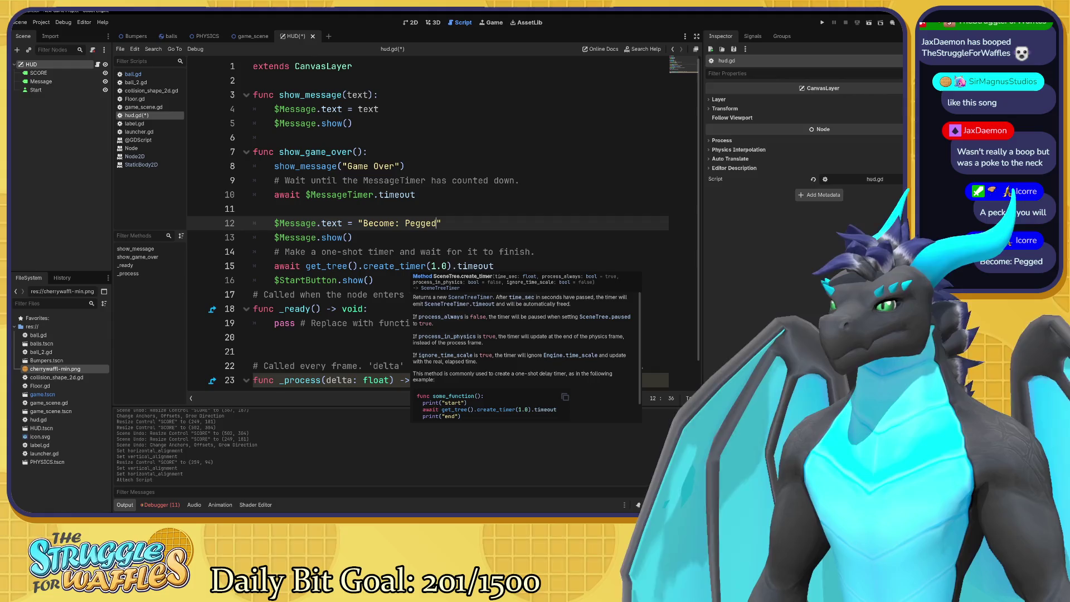
{"action": "left_click", "coordinate": [458, 266]}
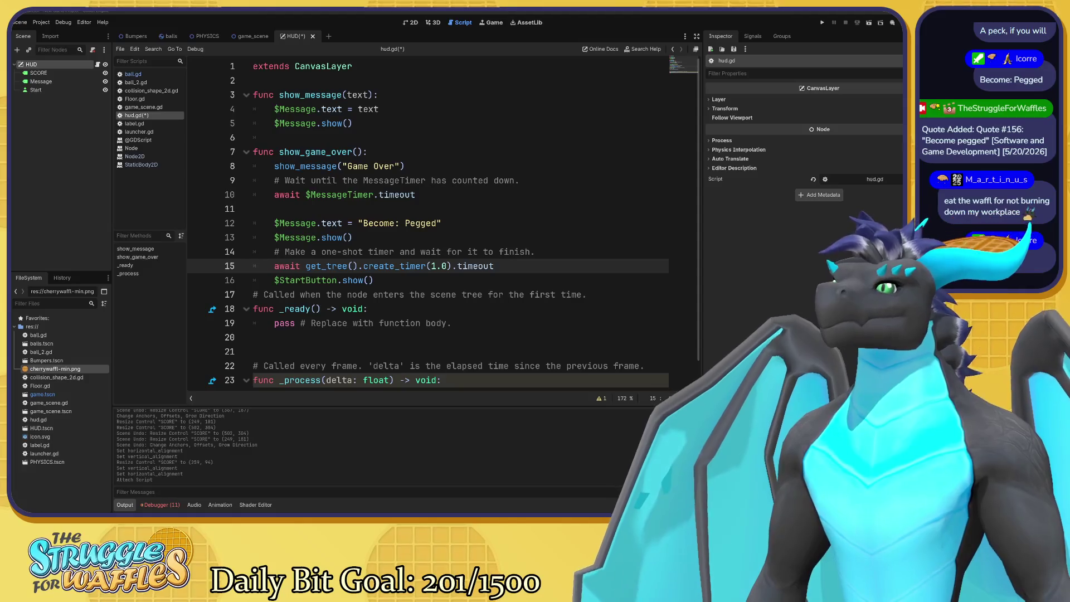
{"action": "mouse_move", "coordinate": [416, 194]}
{"action": "left_mouse_down"}
{"action": "mouse_move", "coordinate": [274, 194]}
{"action": "mouse_move", "coordinate": [253, 166]}
{"action": "left_mouse_up"}
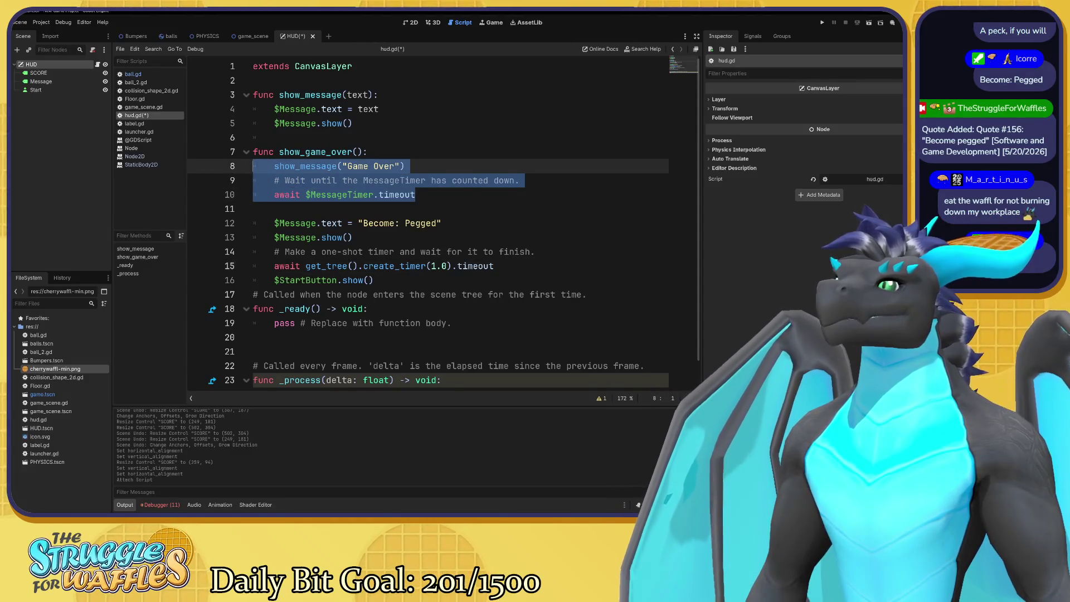
Comment out the Game Over lines 8–10 in show_game_over() with Ctrl+K
{"action": "left_click", "coordinate": [274, 166]}
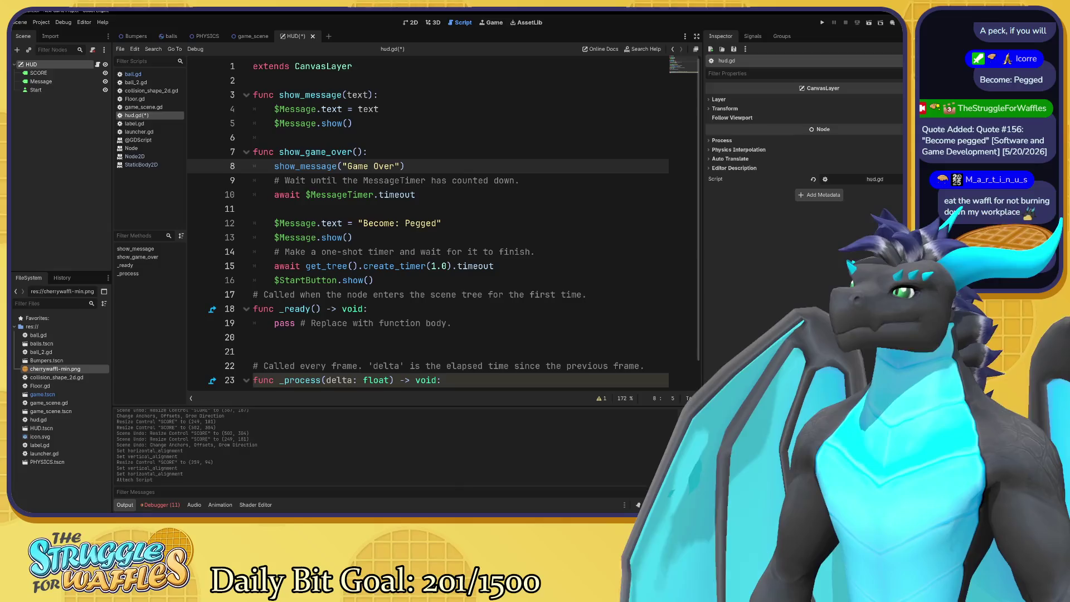
{"action": "mouse_move", "coordinate": [274, 166]}
{"action": "left_mouse_down"}
{"action": "mouse_move", "coordinate": [396, 180]}
{"action": "mouse_move", "coordinate": [415, 194]}
{"action": "left_mouse_up"}
{"action": "right_click", "coordinate": [385, 182]}
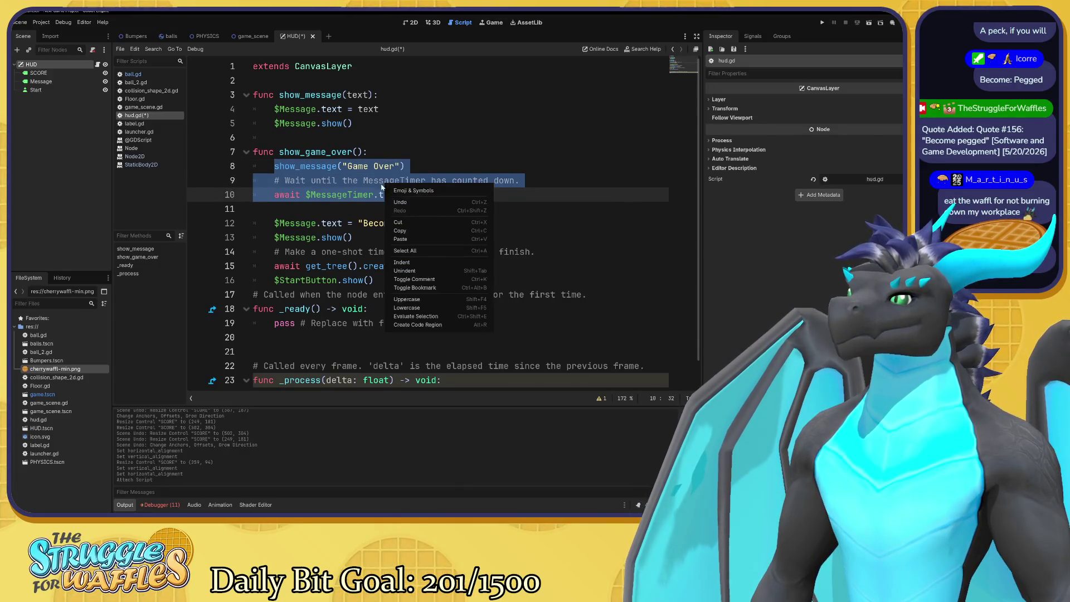
{"action": "left_click", "coordinate": [402, 262]}
{"action": "key", "text": "ctrl+k"}
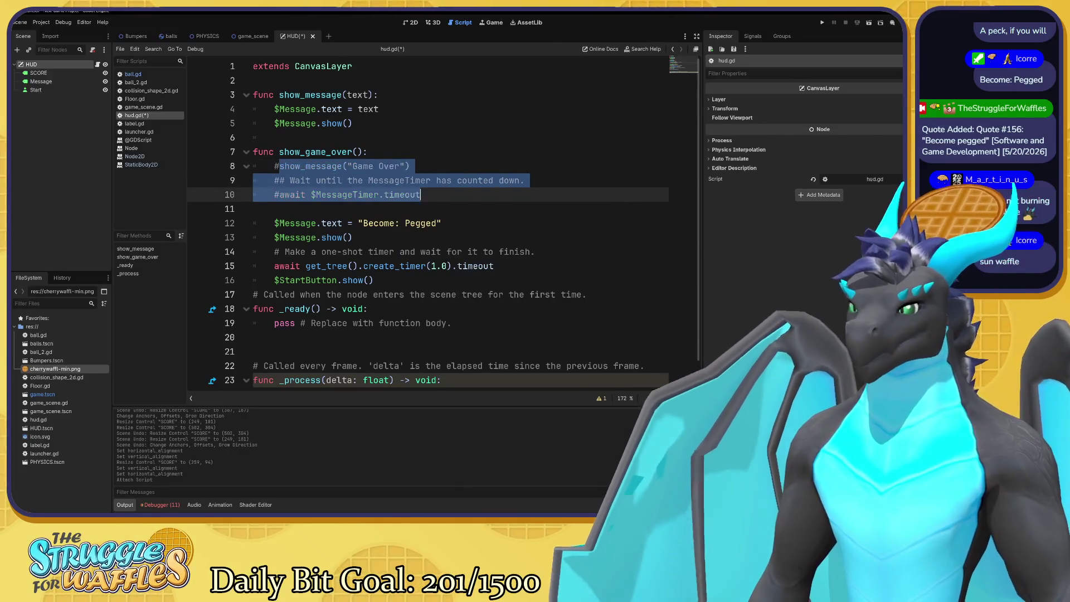
{"action": "left_click", "coordinate": [332, 195]}
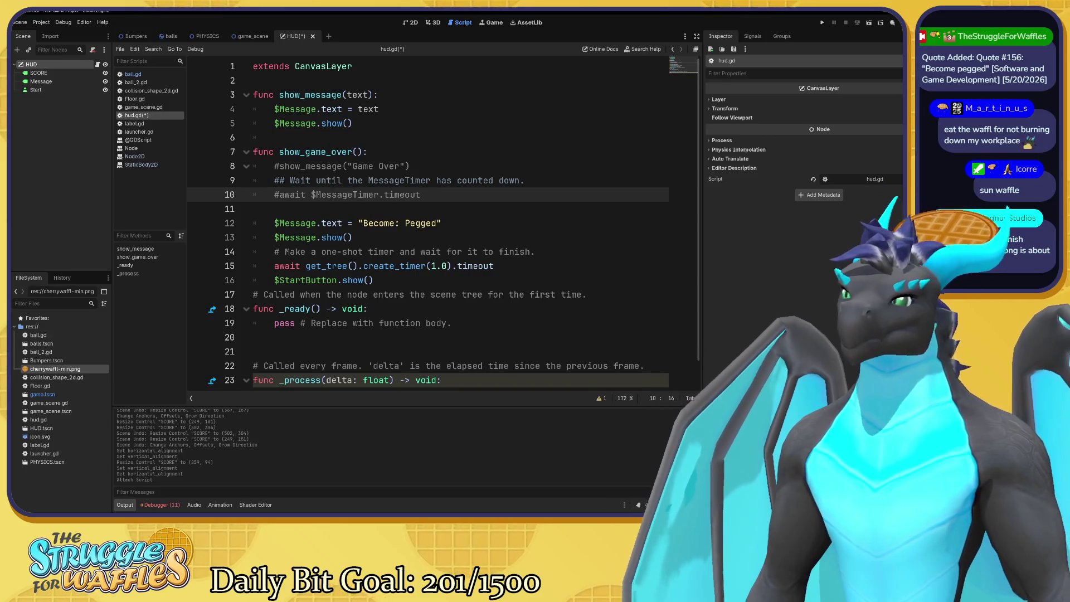
Try uncommenting the await MessageTimer line 10, then comment it out again
{"action": "left_click", "coordinate": [285, 195]}
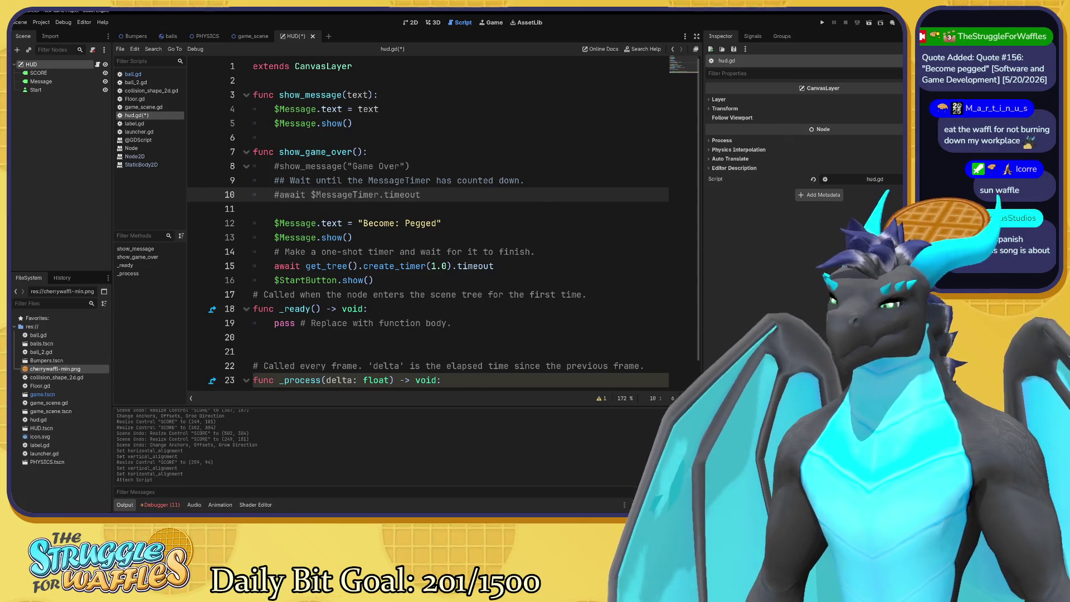
{"action": "key", "text": "Left"}
{"action": "key", "text": "BackSpace"}
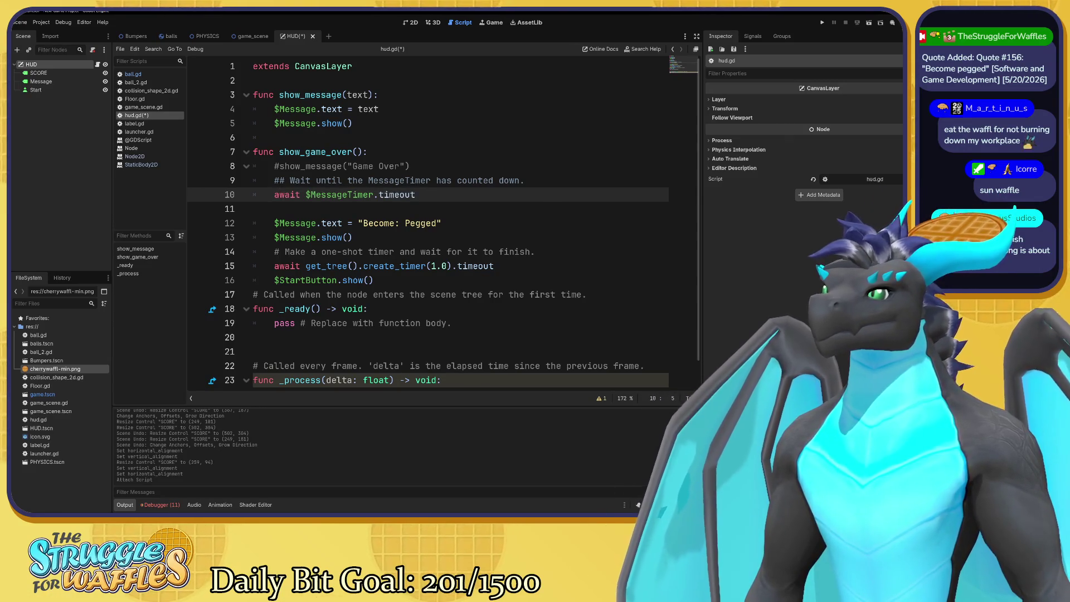
{"action": "key", "text": "Right"}
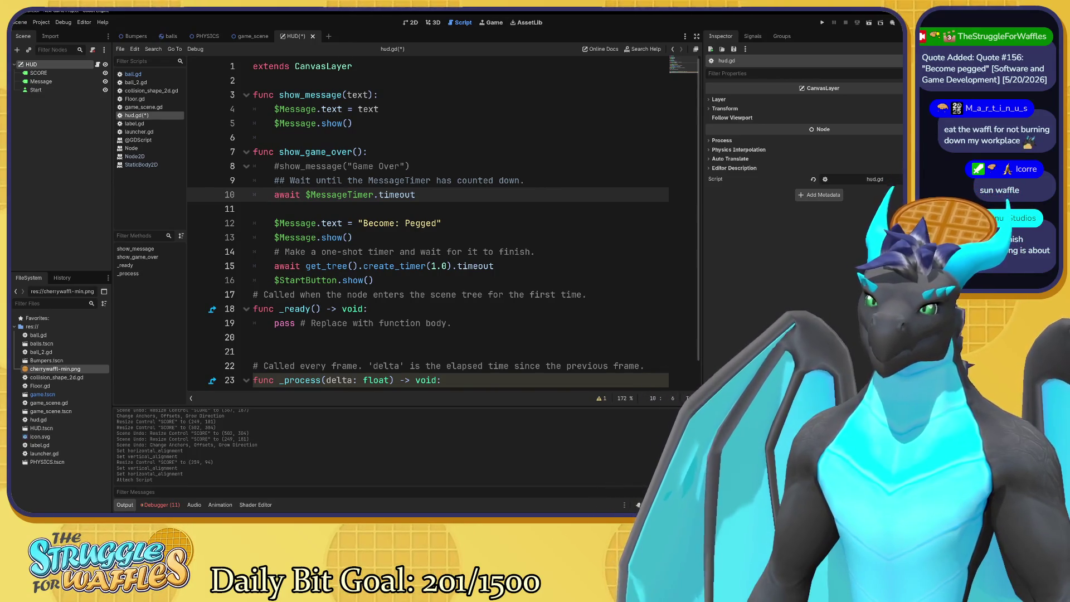
{"action": "left_click", "coordinate": [327, 195]}
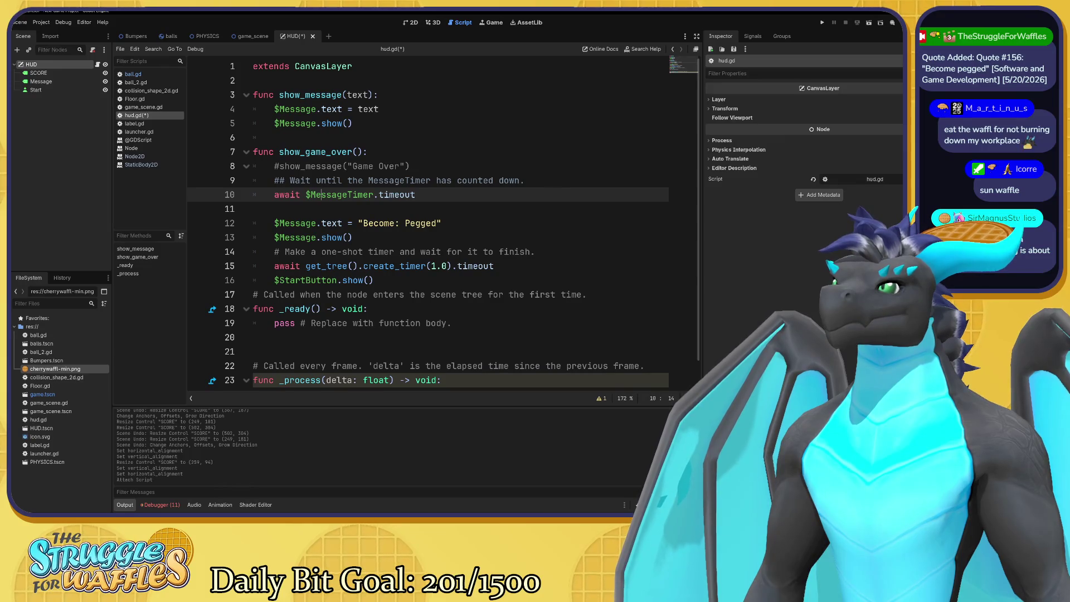
{"action": "left_click", "coordinate": [274, 195]}
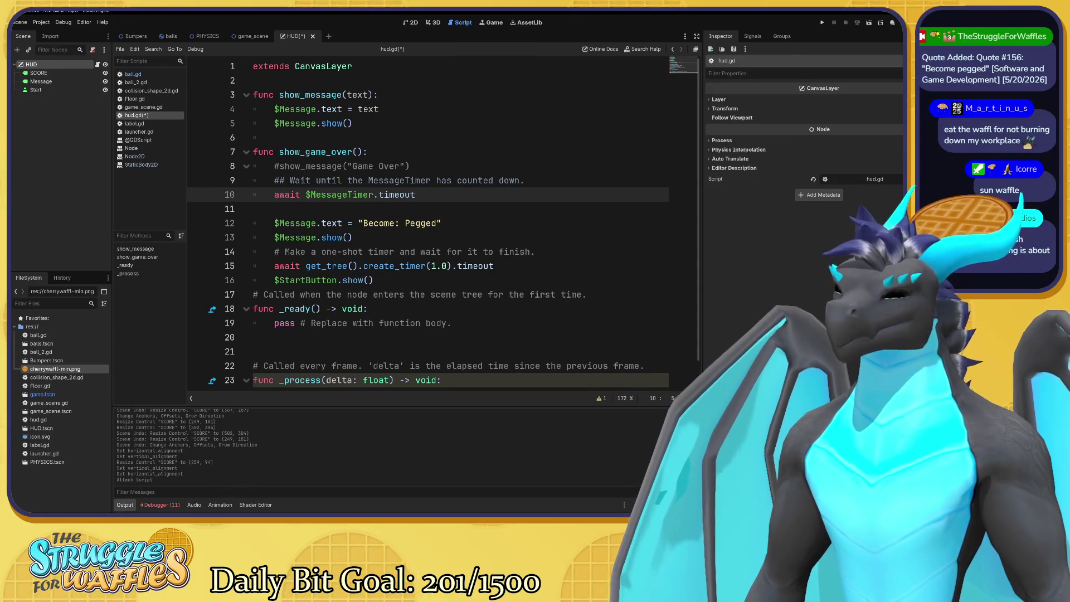
{"action": "type", "text": "#"}
{"action": "key", "text": "ctrl+k"}
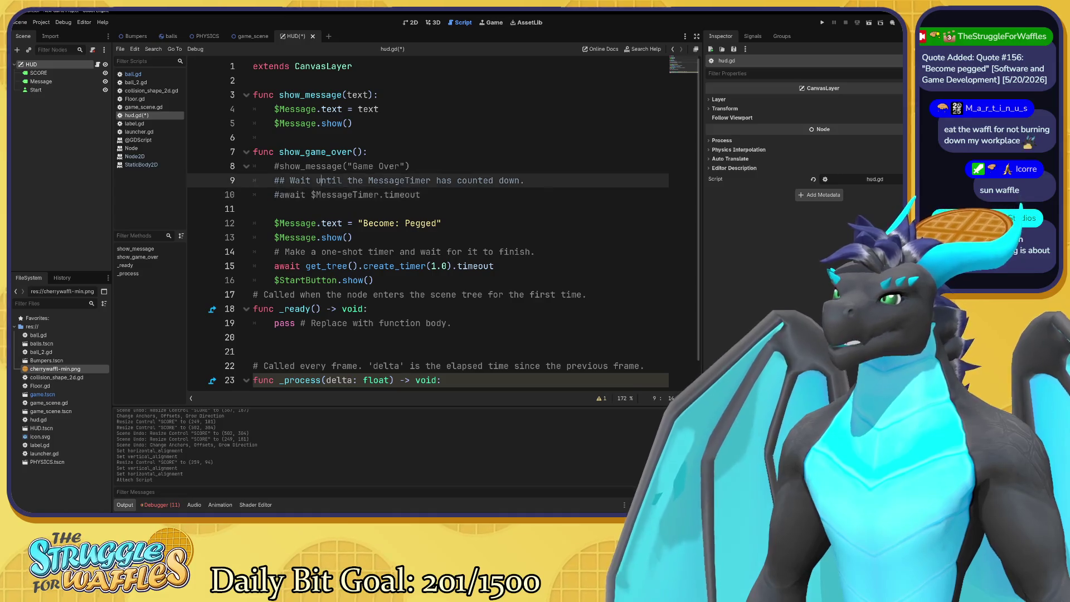
{"action": "left_click", "coordinate": [316, 180]}
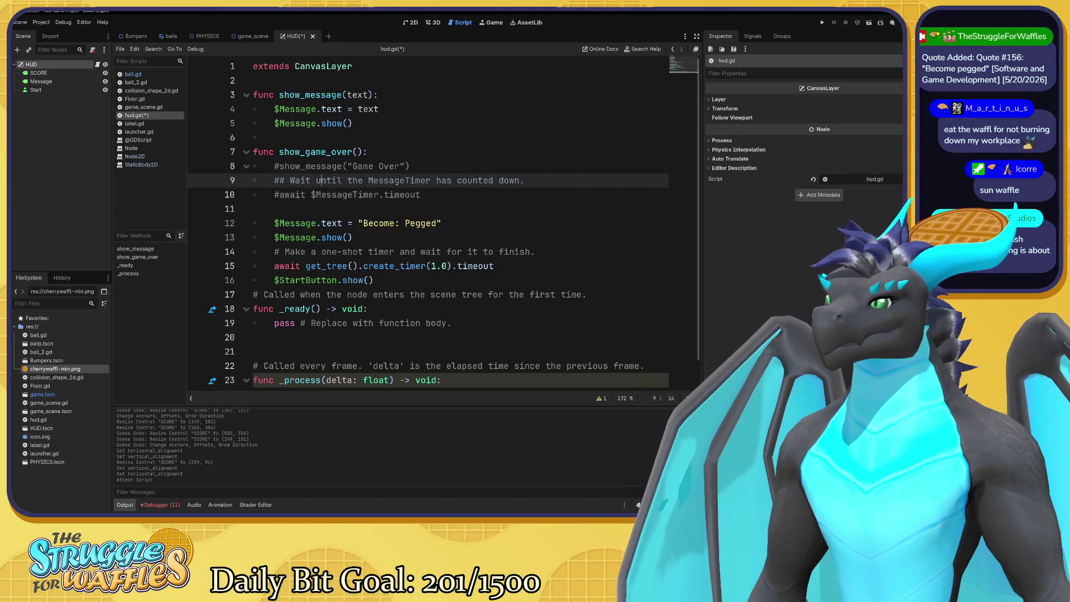
{"action": "mouse_move", "coordinate": [421, 195]}
{"action": "left_mouse_down"}
{"action": "mouse_move", "coordinate": [274, 180]}
{"action": "mouse_move", "coordinate": [275, 167]}
{"action": "left_mouse_up"}
{"action": "left_click", "coordinate": [279, 166]}
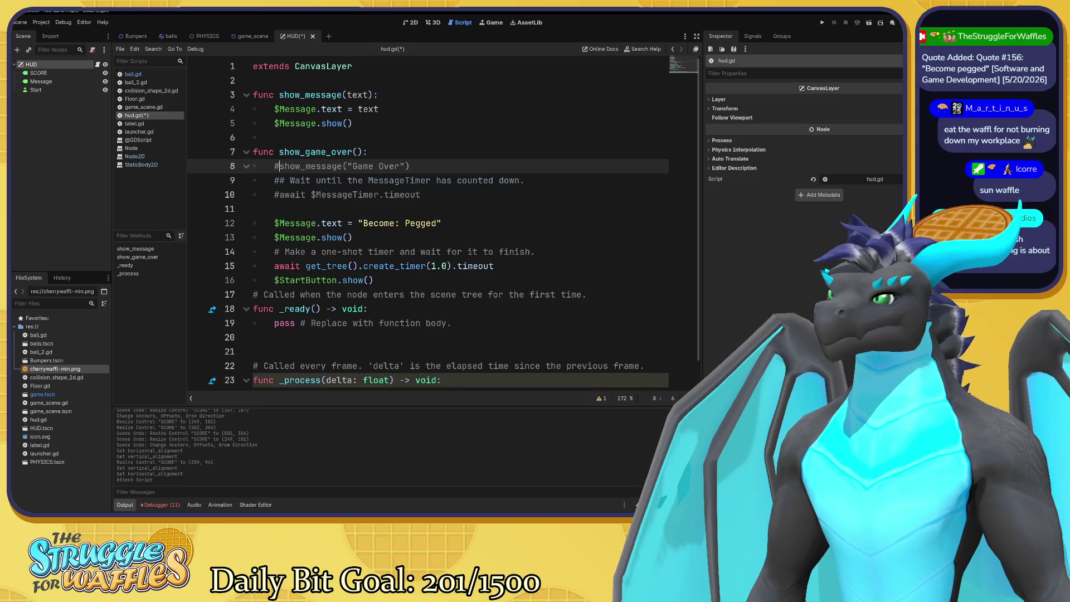
Review the commented Game Over and MessageTimer lines, then add a blank line after show_game_over()
{"action": "key", "text": "Up"}
{"action": "key", "text": "shift+Right"}
{"action": "key", "text": "shift+Right"}
{"action": "key", "text": "shift+Right"}
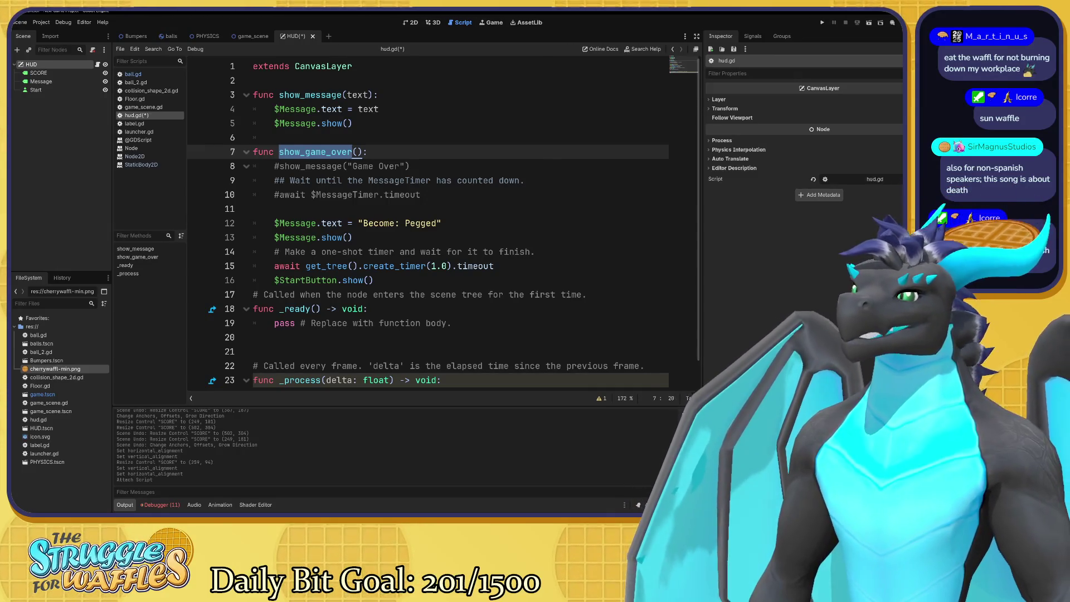
{"action": "key", "text": "Right"}
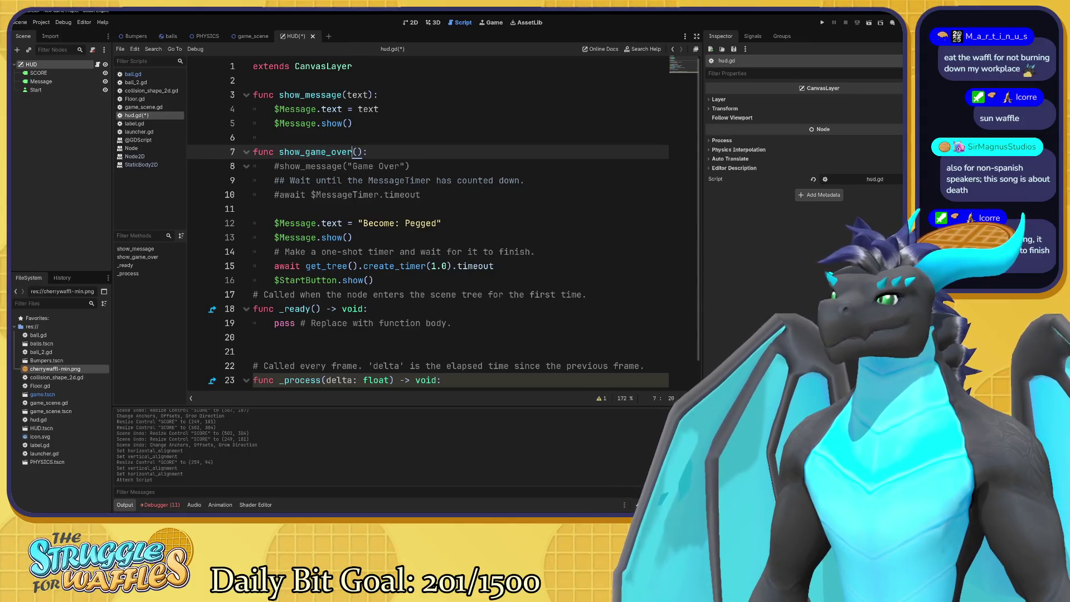
{"action": "left_click", "coordinate": [279, 166]}
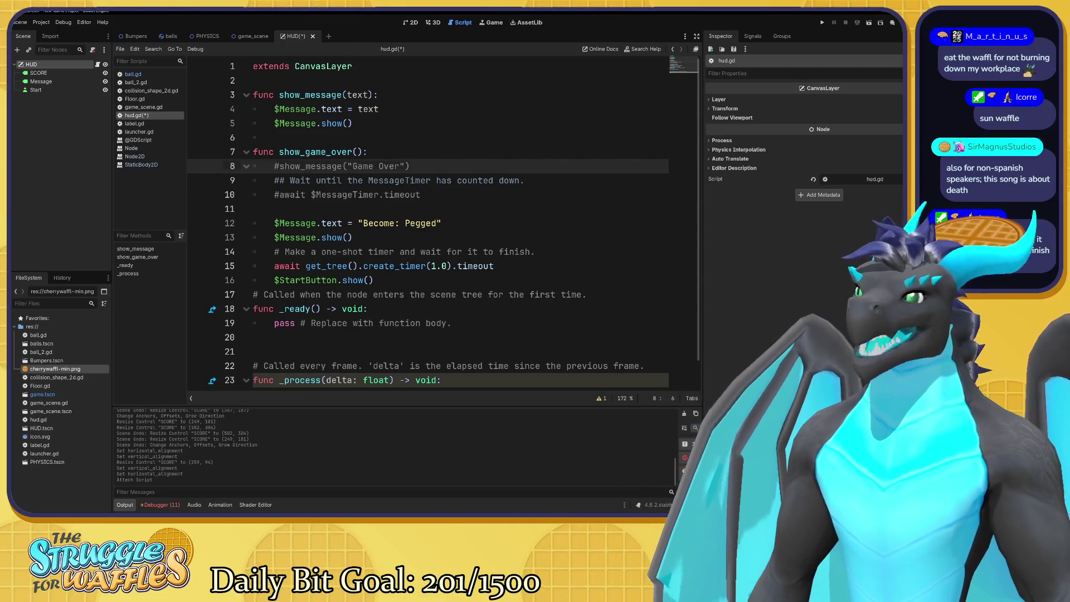
{"action": "left_click", "coordinate": [310, 180]}
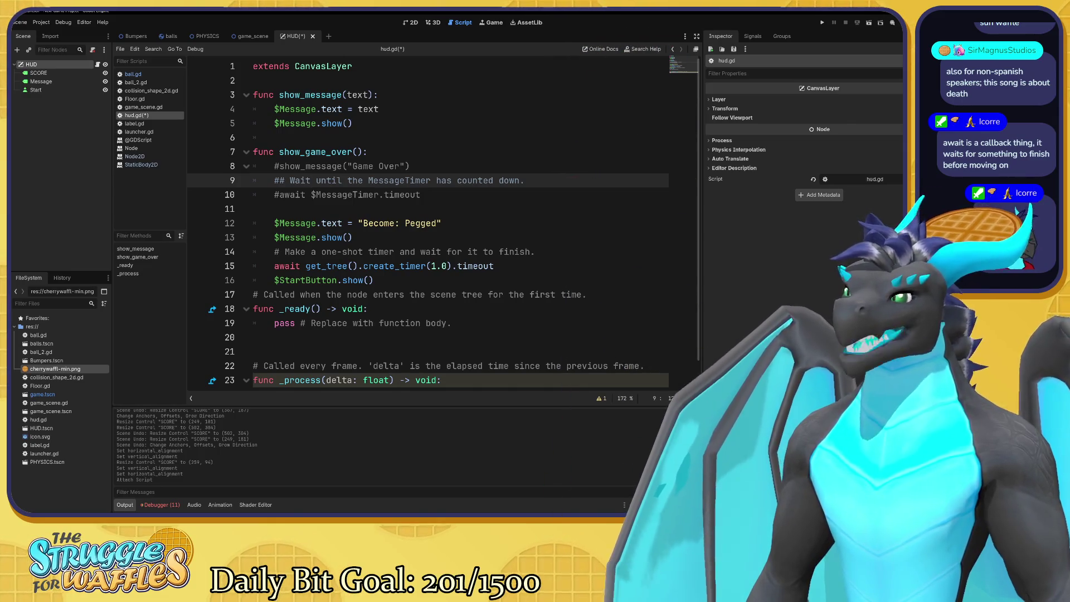
{"action": "left_click", "coordinate": [421, 194]}
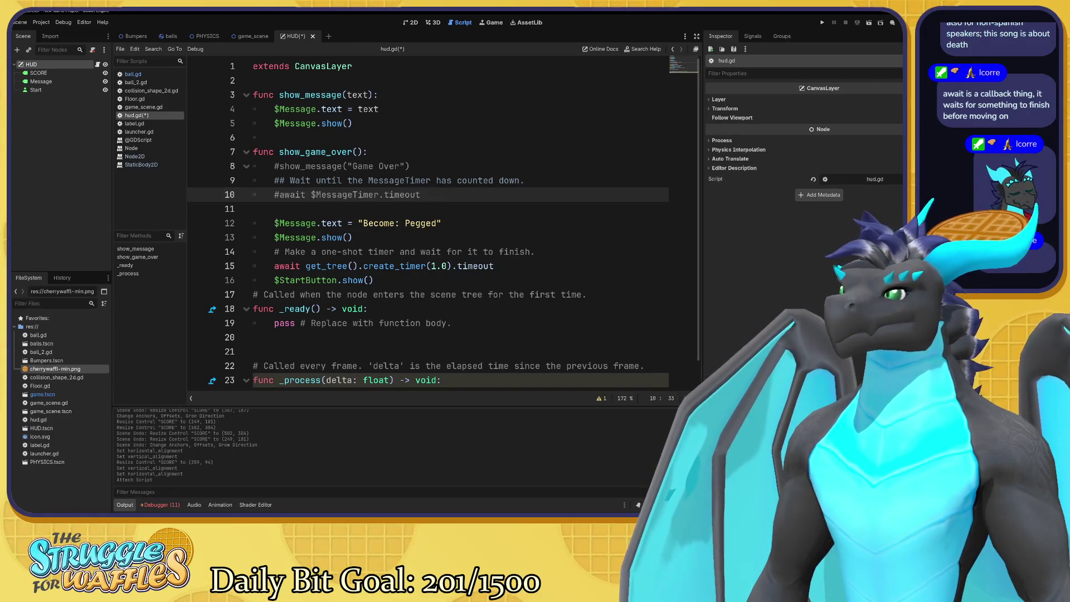
{"action": "left_click", "coordinate": [352, 166]}
{"action": "mouse_move", "coordinate": [410, 166]}
{"action": "left_mouse_down"}
{"action": "mouse_move", "coordinate": [351, 166]}
{"action": "mouse_move", "coordinate": [363, 195]}
{"action": "mouse_move", "coordinate": [422, 194]}
{"action": "left_mouse_up"}
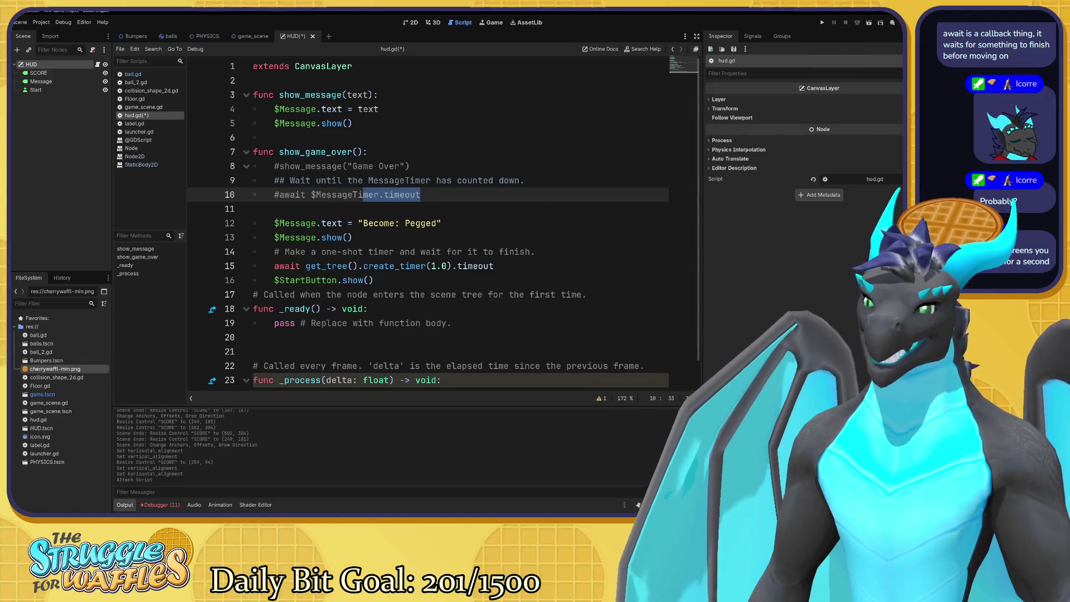
{"action": "left_click", "coordinate": [348, 180]}
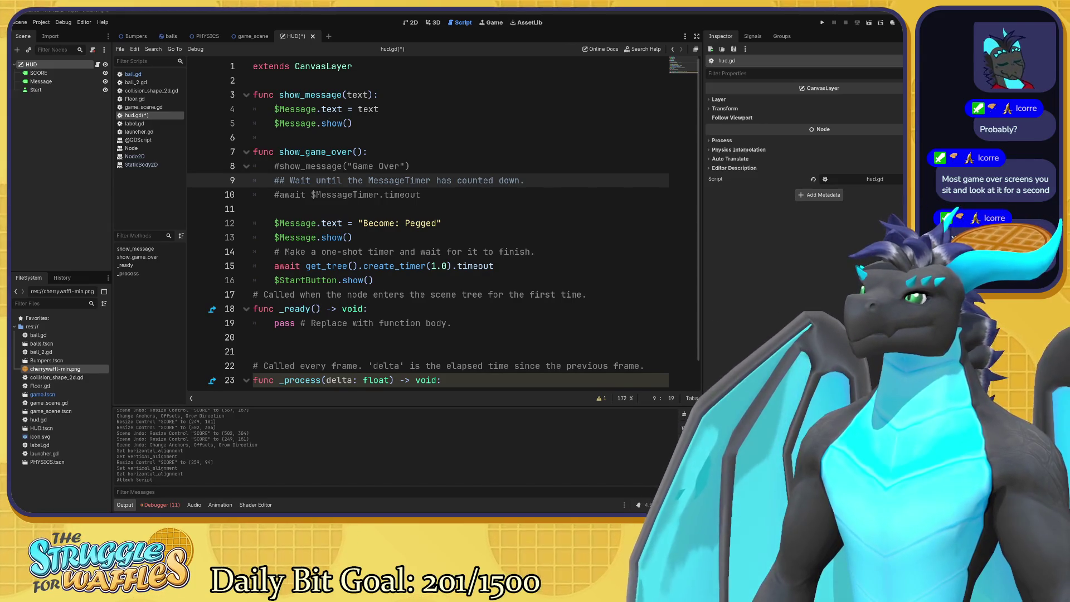
{"action": "left_click", "coordinate": [586, 294]}
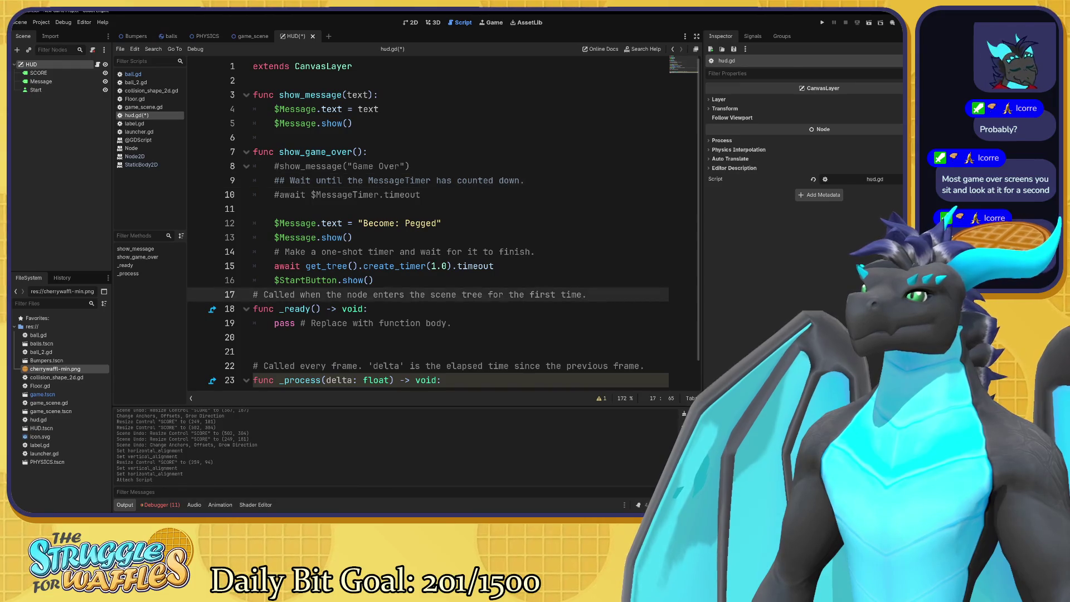
{"action": "key", "text": "ctrl+shift+Return"}
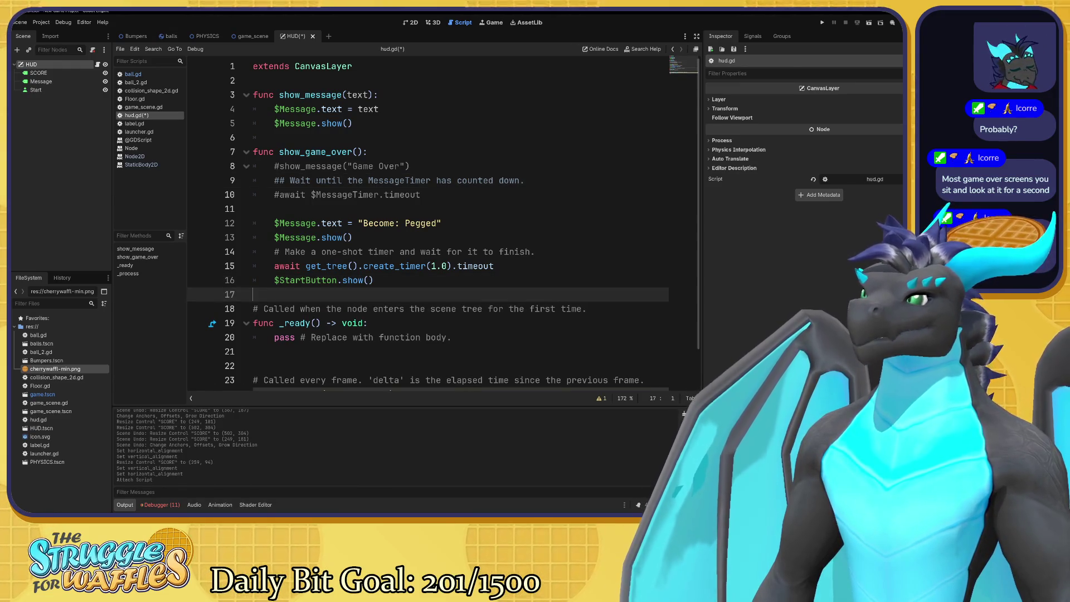
Paste update_score(score) setting $ScoreLabel.text = str(score) below show_game_over()
{"action": "type", "text": "func update_score(score): \t$ScoreLabel.text = str(score)"}
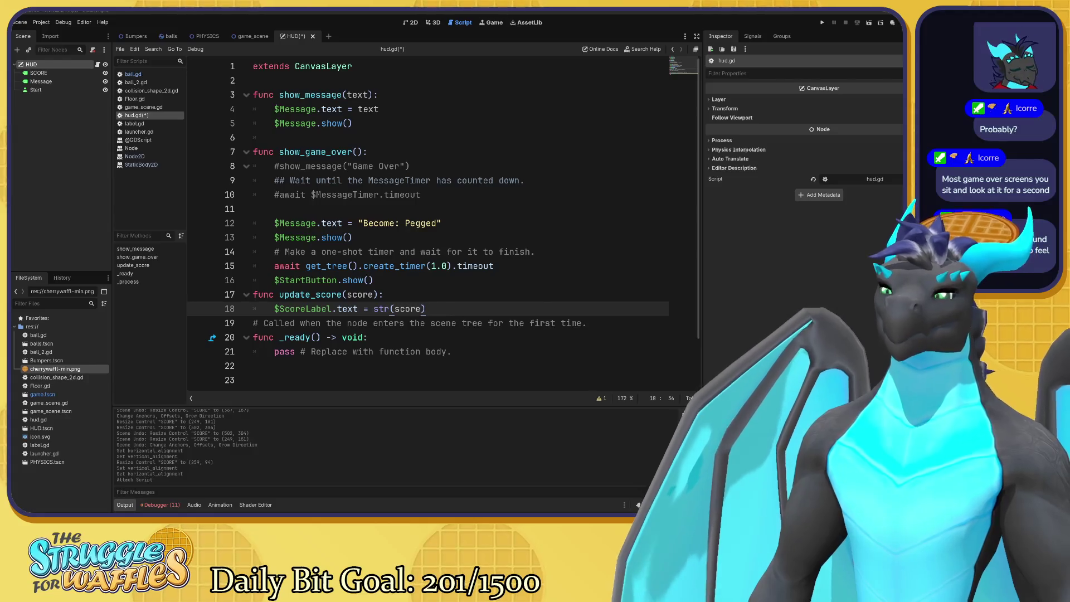
{"action": "left_click", "coordinate": [420, 195]}
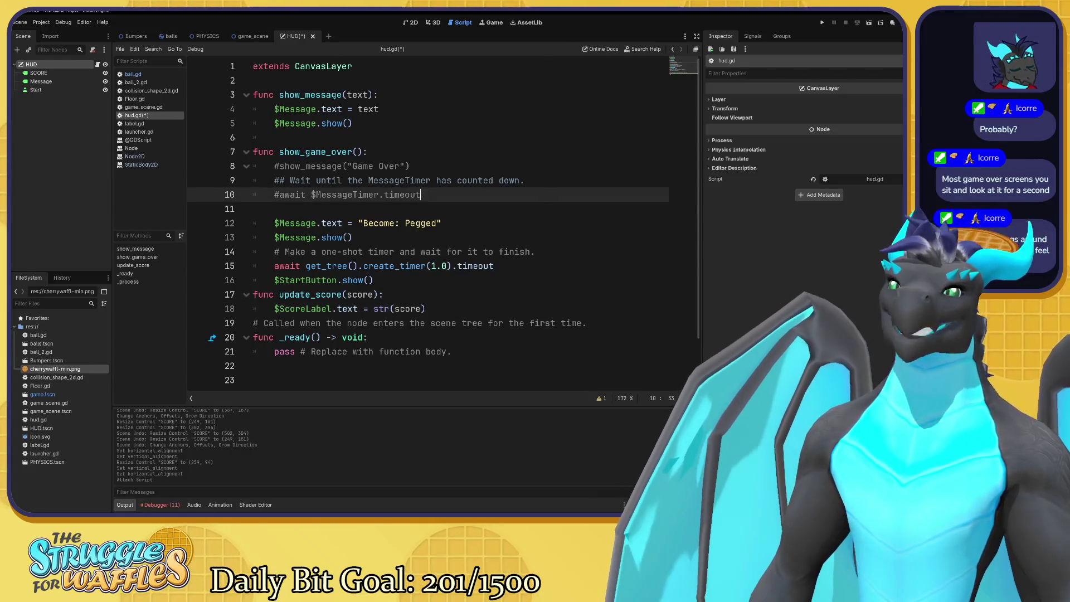
{"action": "left_click", "coordinate": [334, 166]}
{"action": "left_click", "coordinate": [335, 209]}
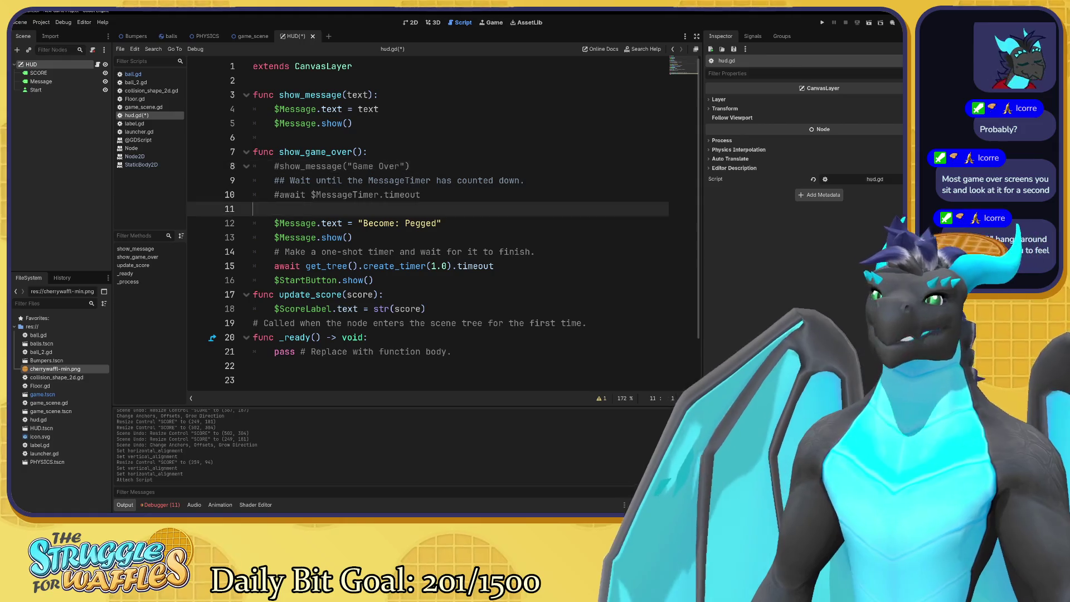
{"action": "double_click", "coordinate": [332, 194]}
{"action": "left_click", "coordinate": [333, 194]}
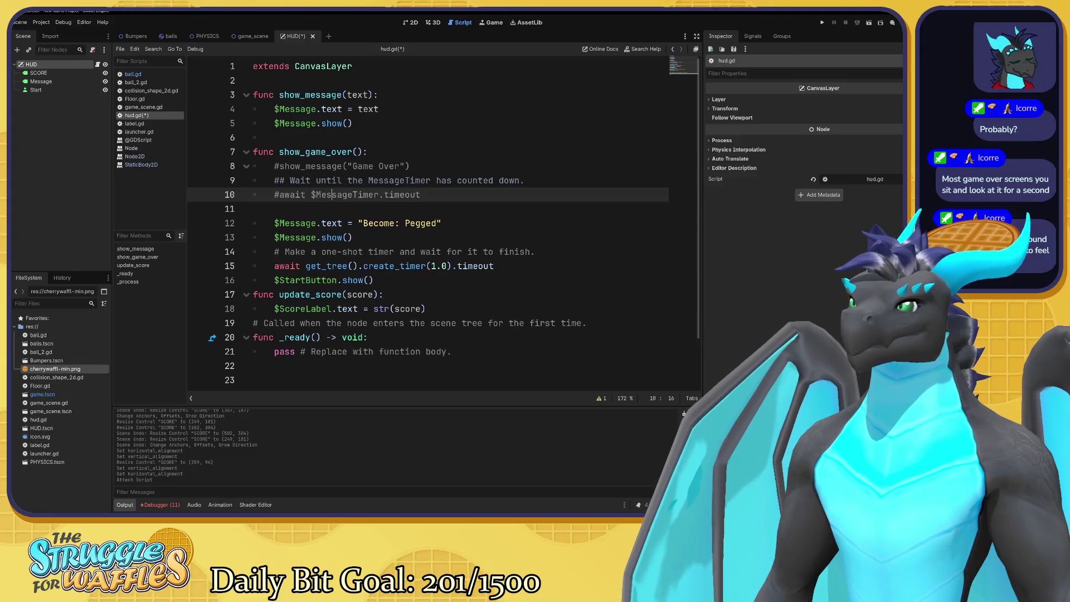
{"action": "double_click", "coordinate": [401, 194]}
{"action": "left_click", "coordinate": [420, 194]}
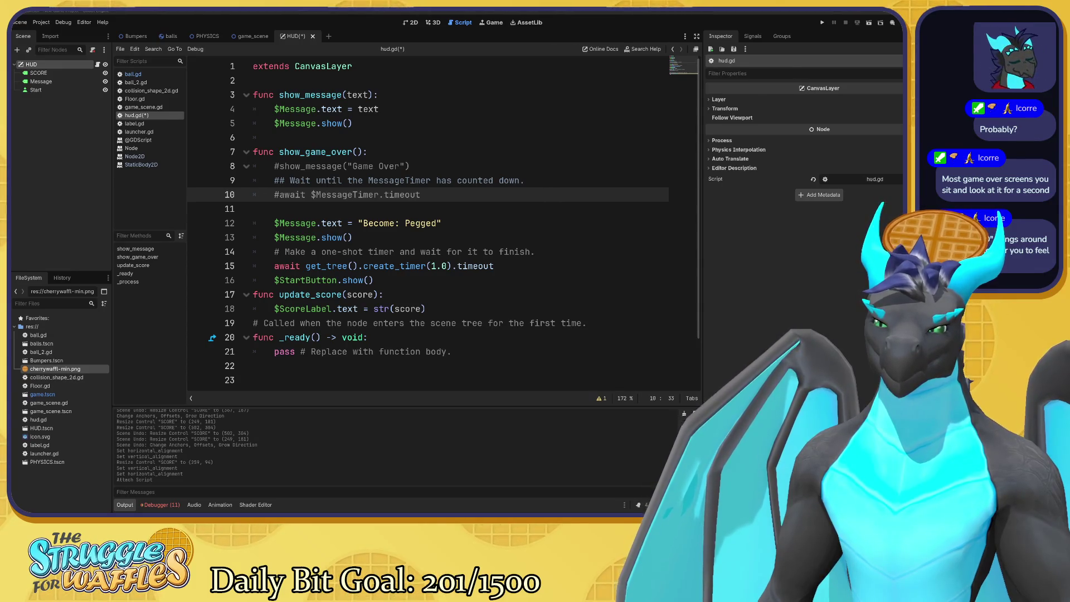
{"action": "left_click", "coordinate": [262, 138]}
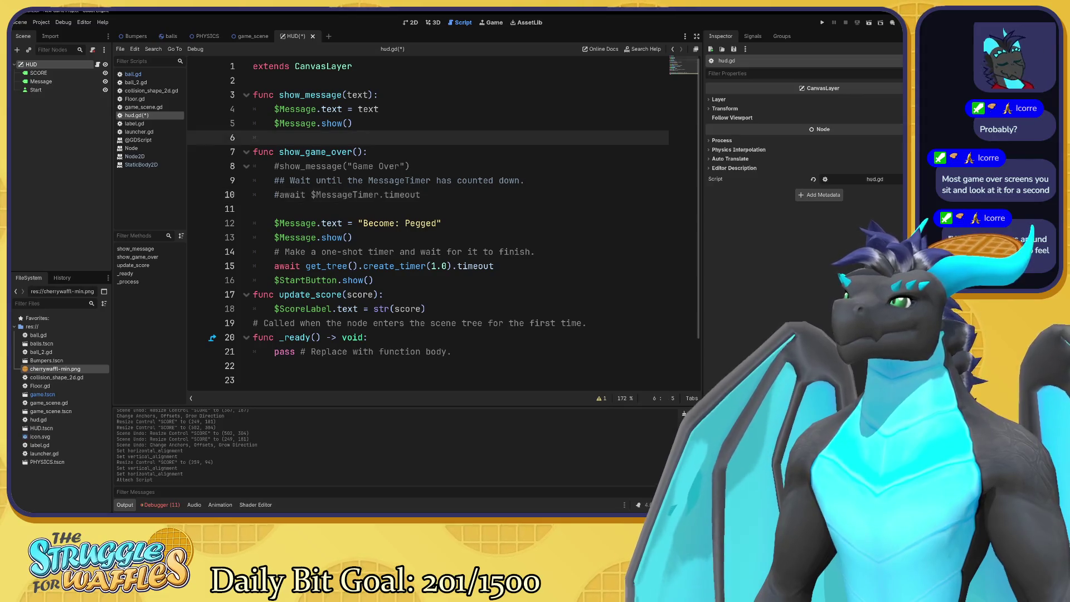
{"action": "left_click", "coordinate": [254, 80]}
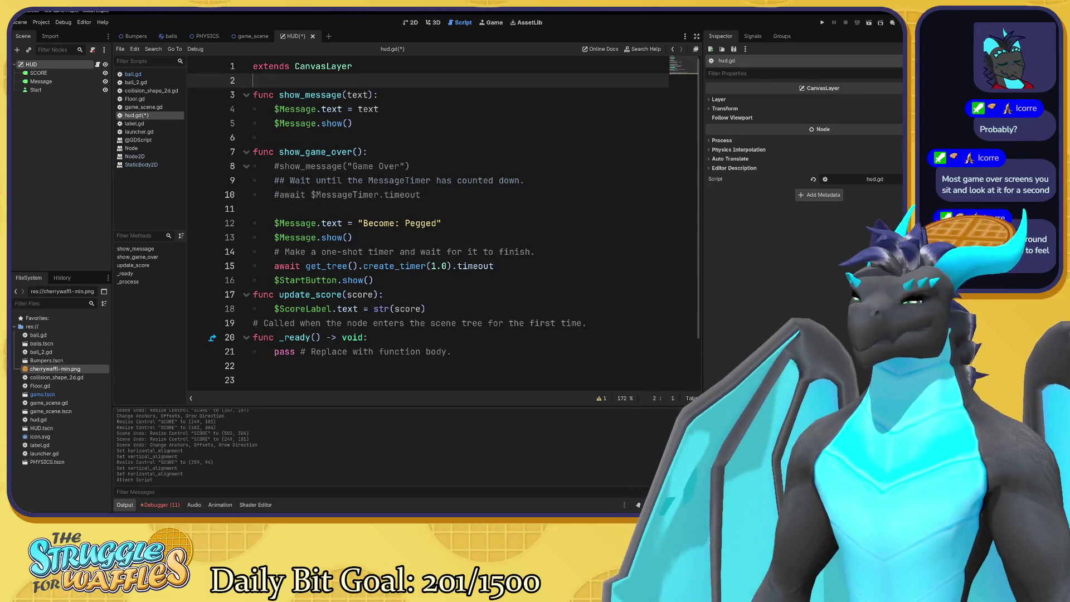
Paste the _on_start_button_pressed and _on_message_timer_timeout handlers at the top of hud.gd
{"action": "type", "text": "func _on_start_button_pressed(): \t$StartButton.hide() \tstart_game.emit()  func _on_message_timer_timeout(): \t$Message.hide()"}
{"action": "key", "text": "Up"}
{"action": "key", "text": "Up"}
{"action": "key", "text": "Up"}
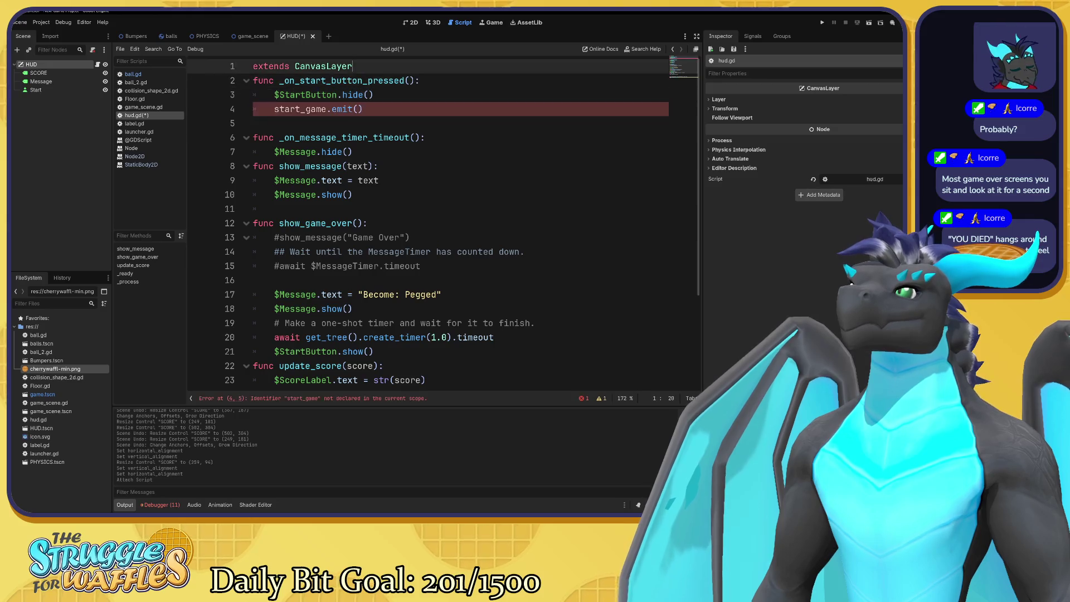
{"action": "key", "text": "Return"}
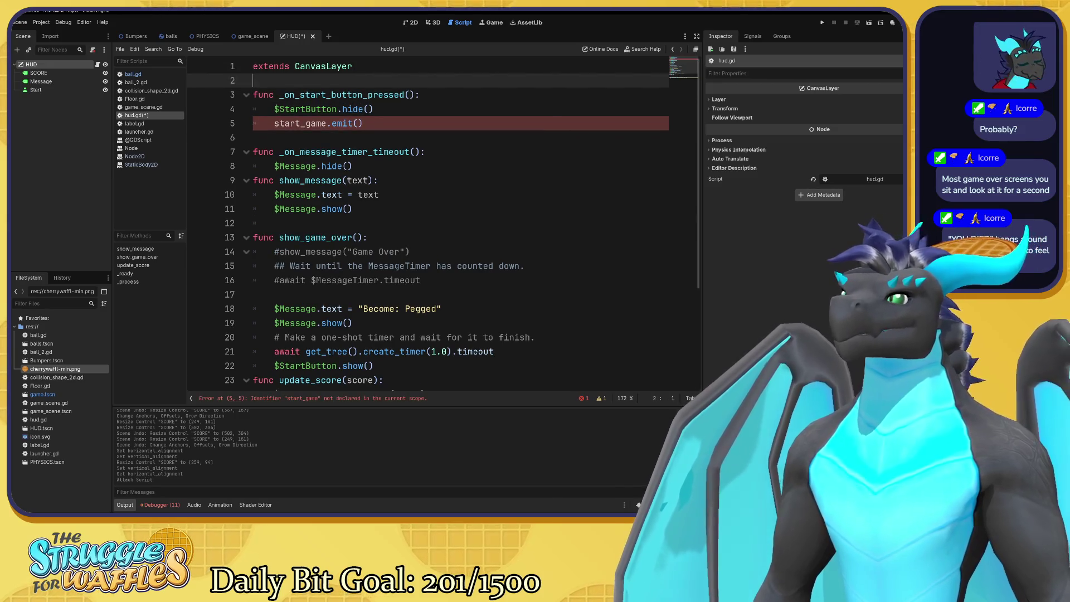
{"action": "left_click", "coordinate": [342, 109]}
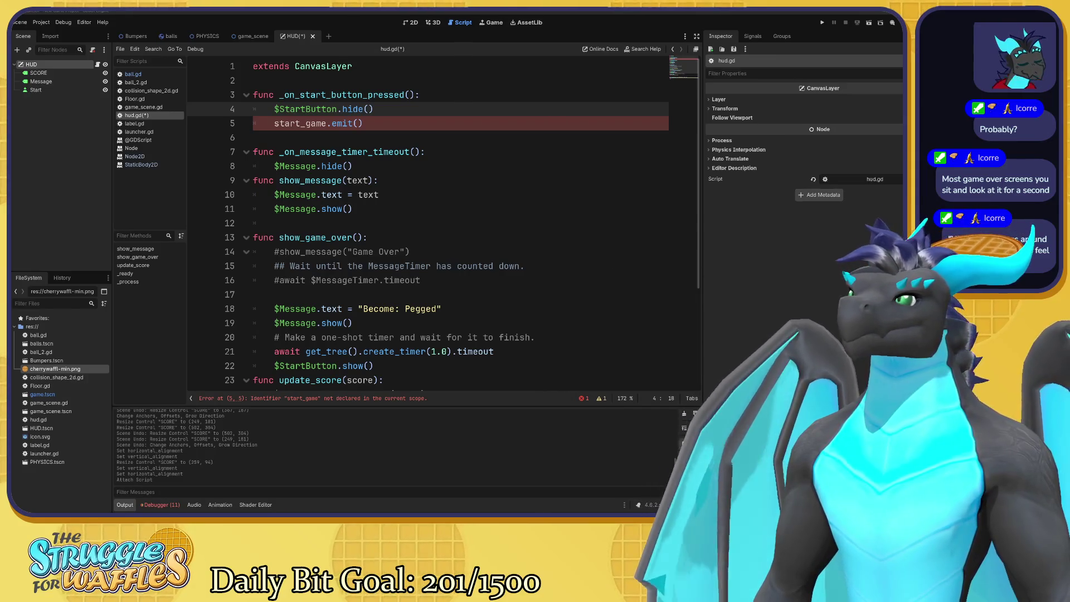
Declare 'signal start_game' below extends CanvasLayer and comment out $StartButton.hide() with #
{"action": "left_click", "coordinate": [253, 80]}
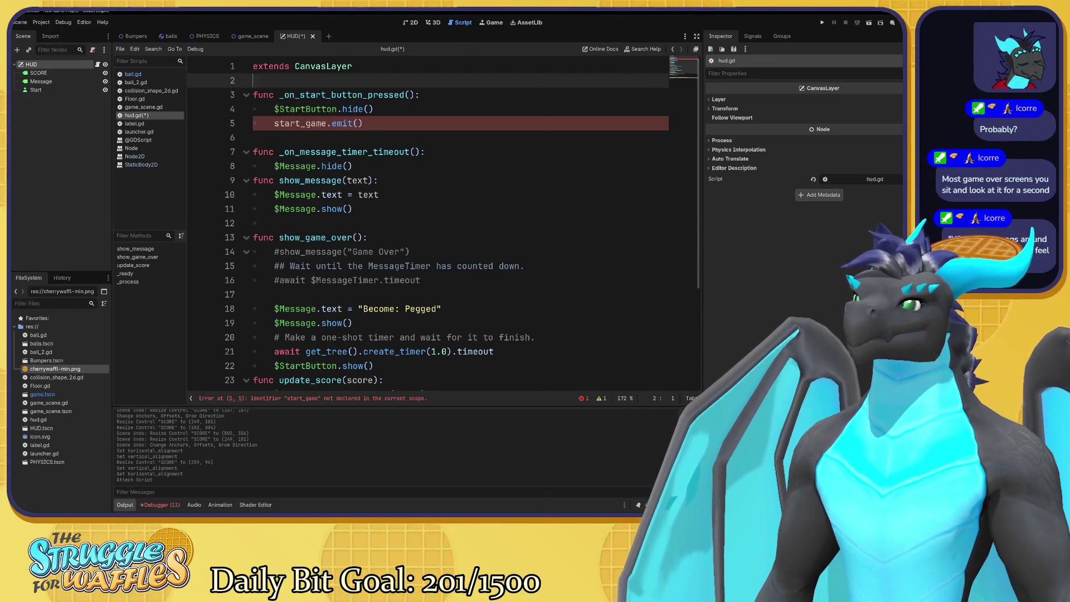
{"action": "key", "text": "Return"}
{"action": "type", "text": "signal start_game"}
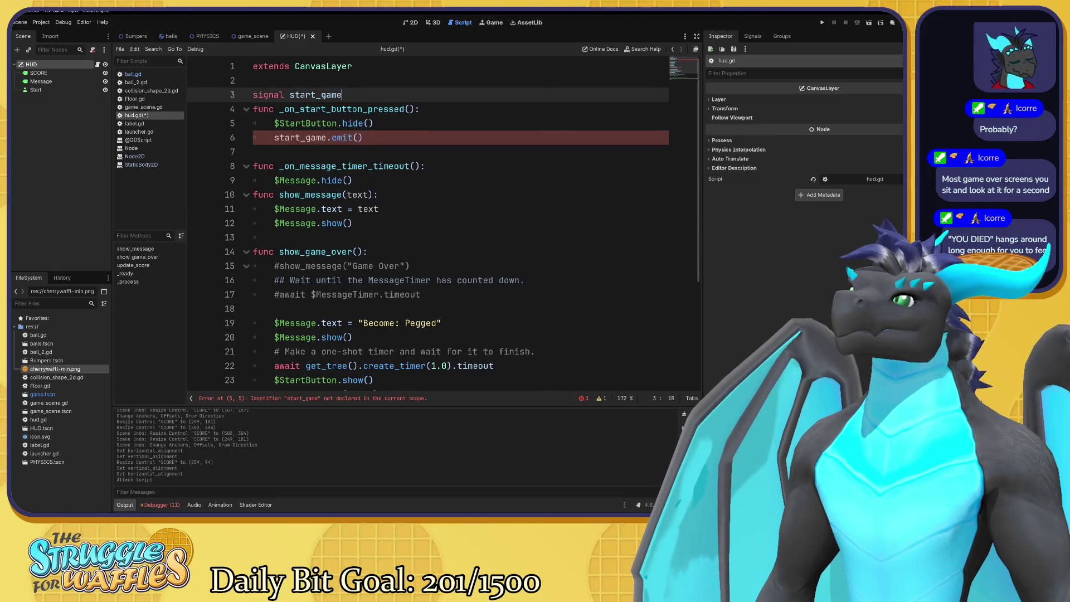
{"action": "key", "text": "Return"}
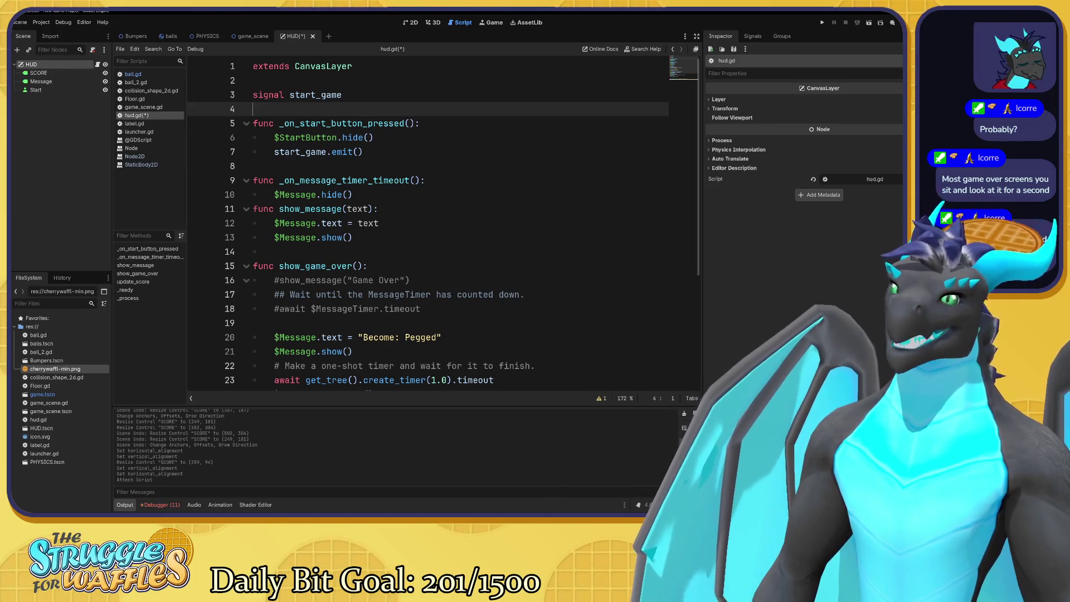
{"action": "left_click", "coordinate": [274, 137]}
{"action": "type", "text": "#"}
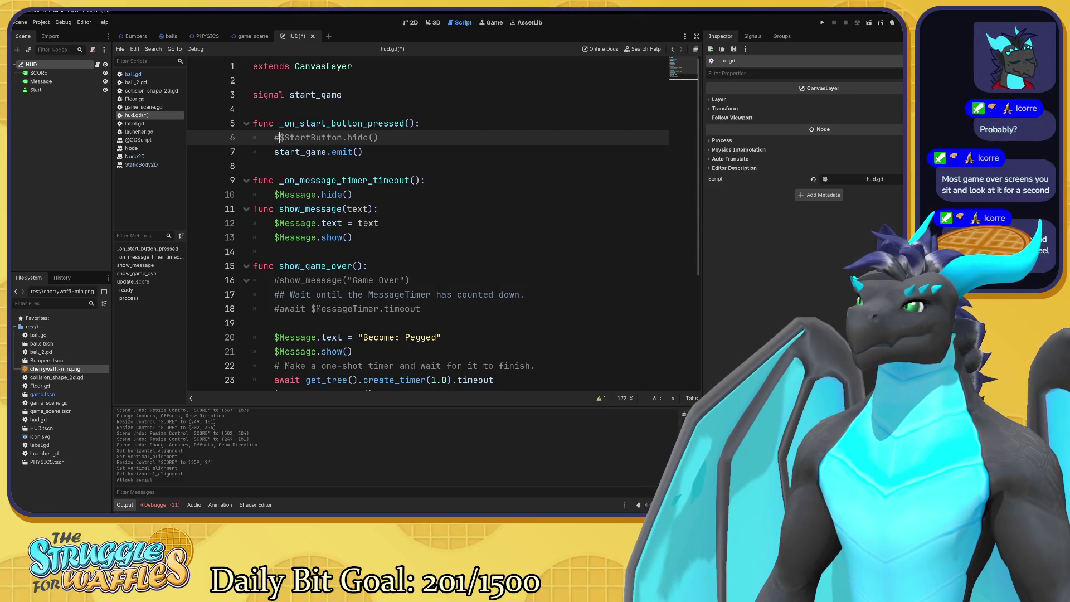
{"action": "mouse_move", "coordinate": [342, 152]}
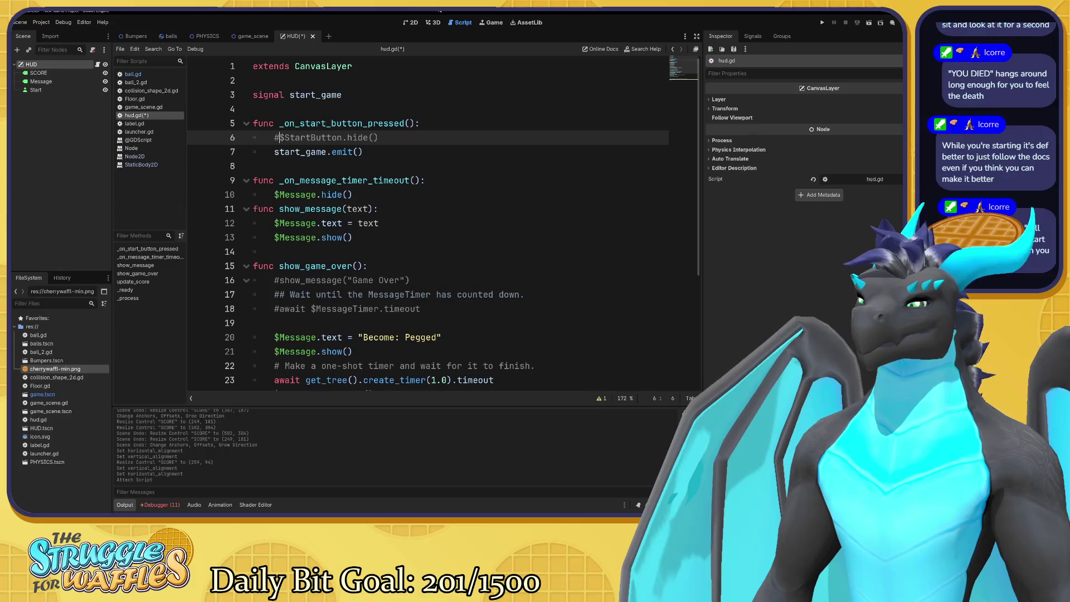
{"action": "key", "text": "F5"}
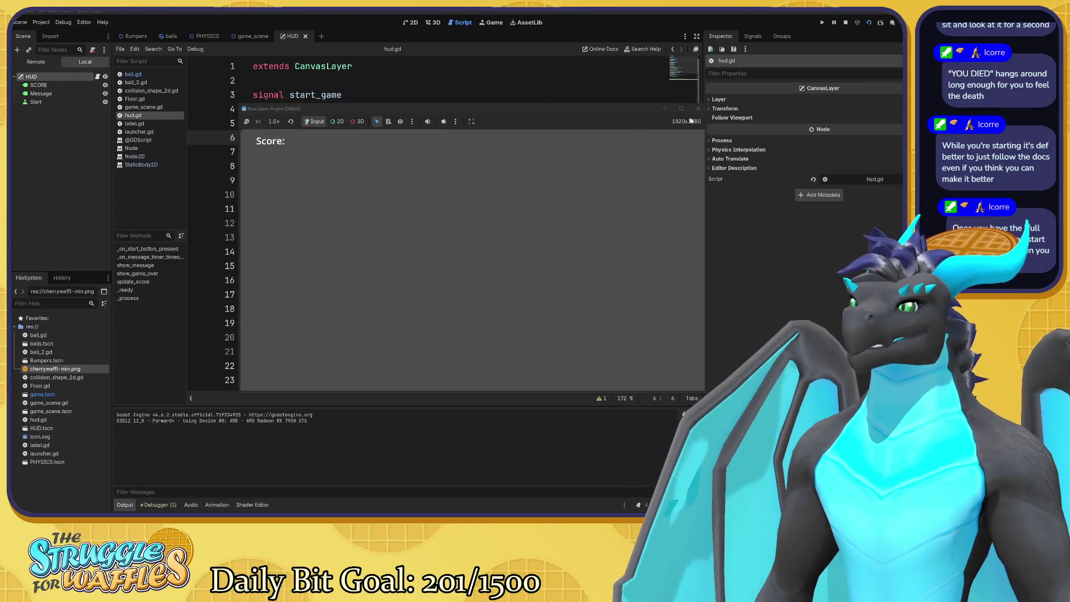
Rerun game_scene with F6, launch the ball, then close the debug game window
{"action": "left_click", "coordinate": [699, 108]}
{"action": "left_click", "coordinate": [241, 37]}
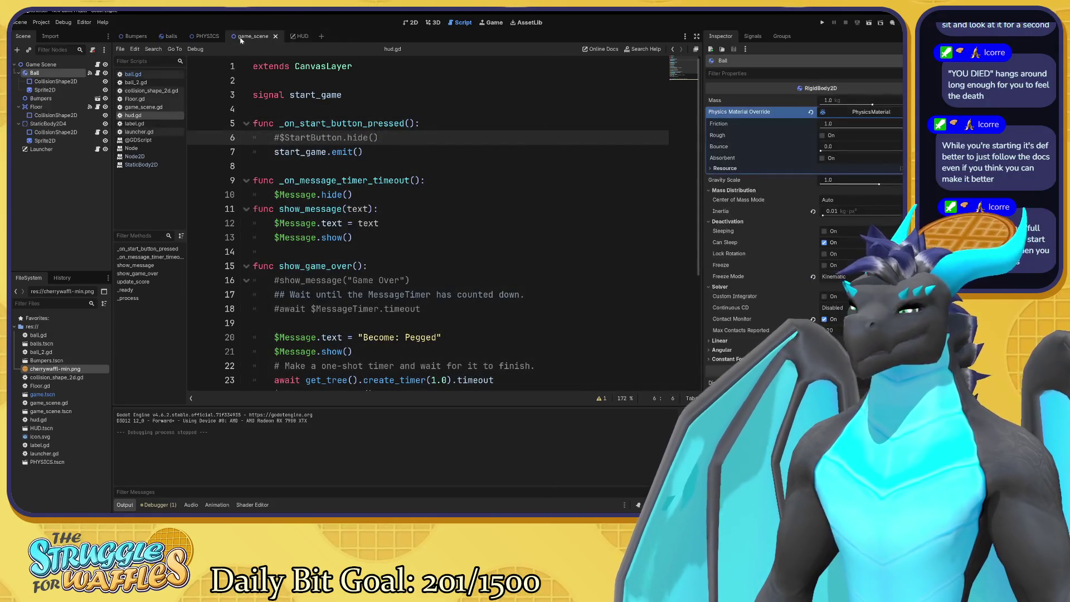
{"action": "key", "text": "F6"}
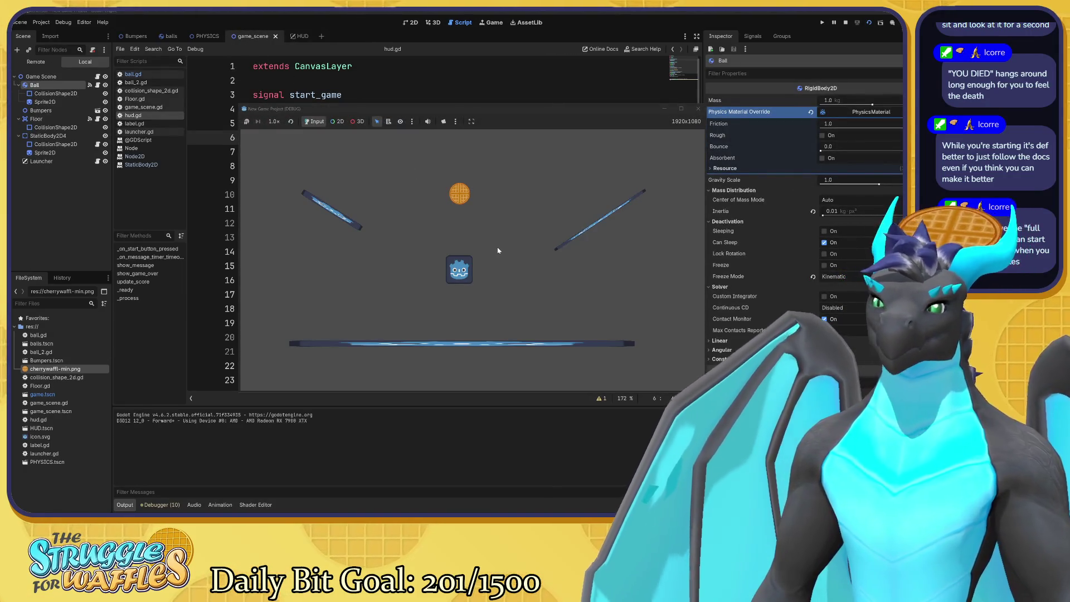
{"action": "left_click", "coordinate": [512, 153]}
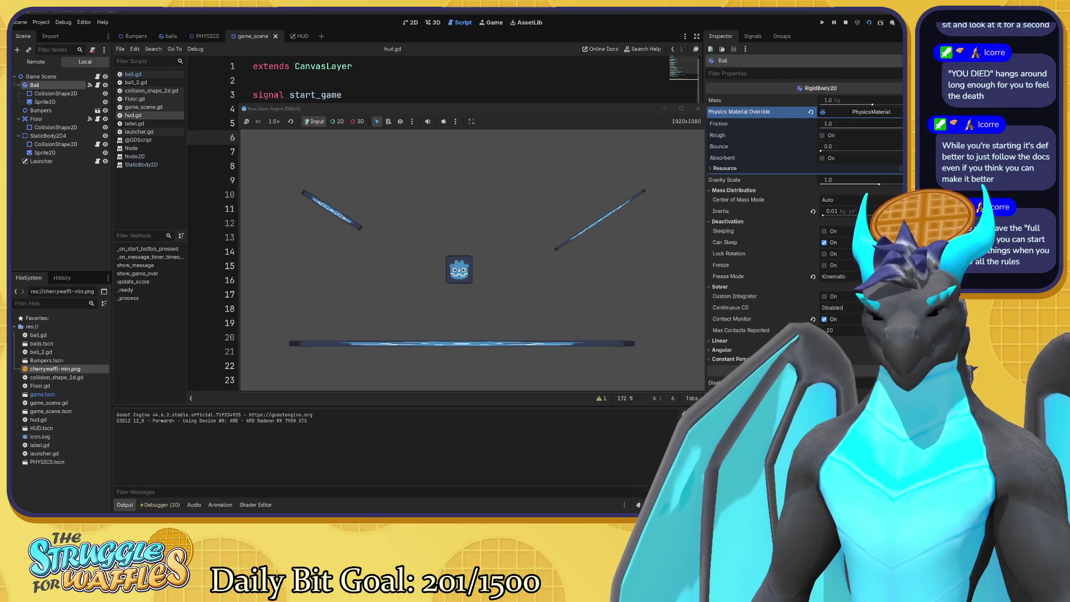
{"action": "left_click", "coordinate": [699, 108]}
Complete line 12 to read $Message.text = text, then switch to the Godot docs
{"action": "type", "text": "ext = \"Become: Pegged"}
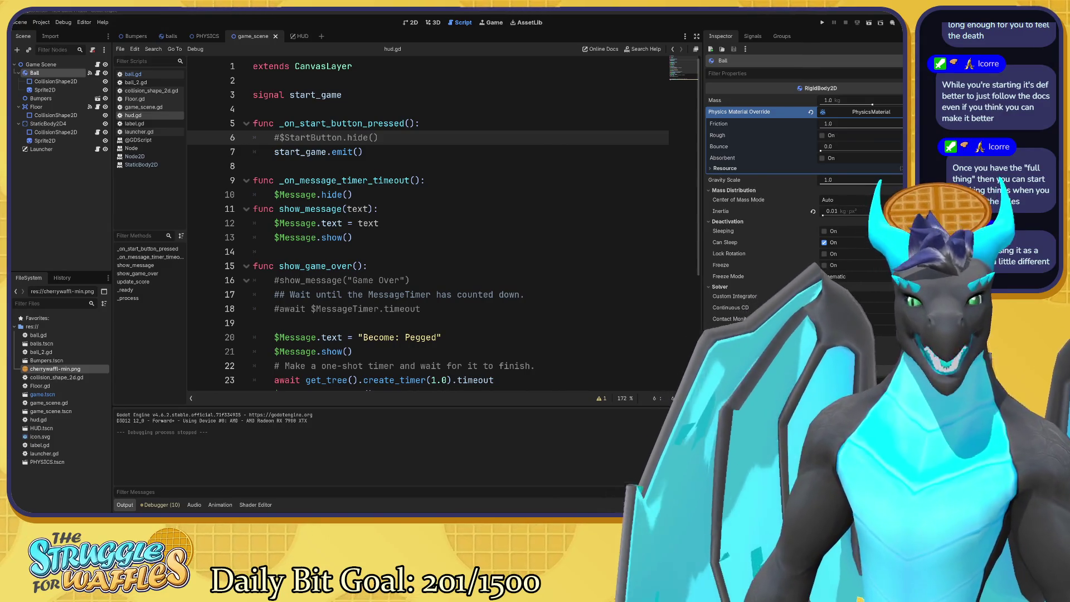
{"action": "key", "text": "alt+Tab"}
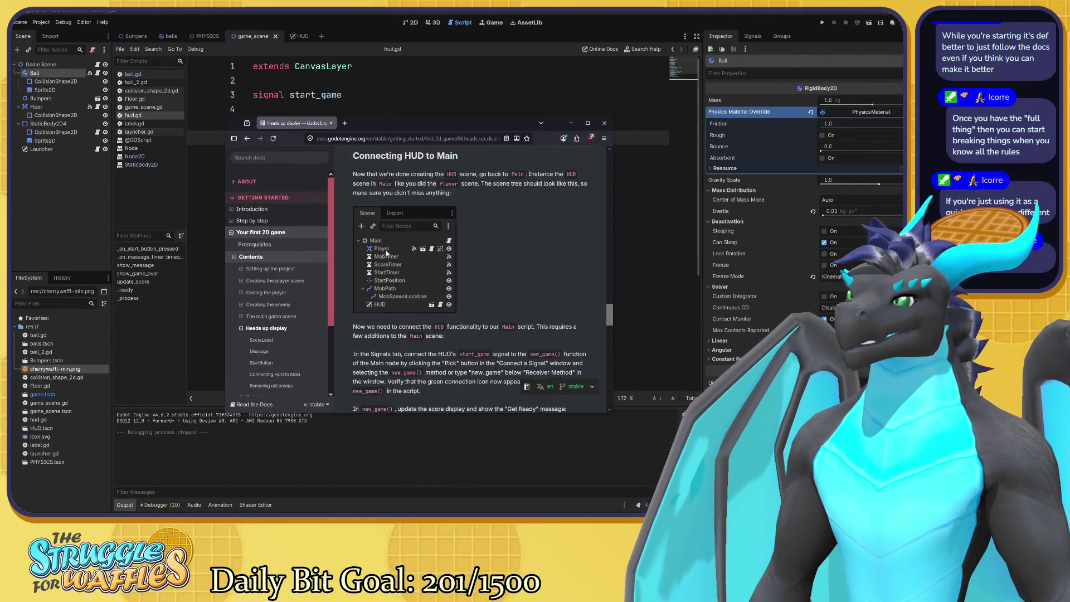
{"action": "scroll", "coordinate": [386, 253], "scroll_direction": "up", "scroll_amount": 5}
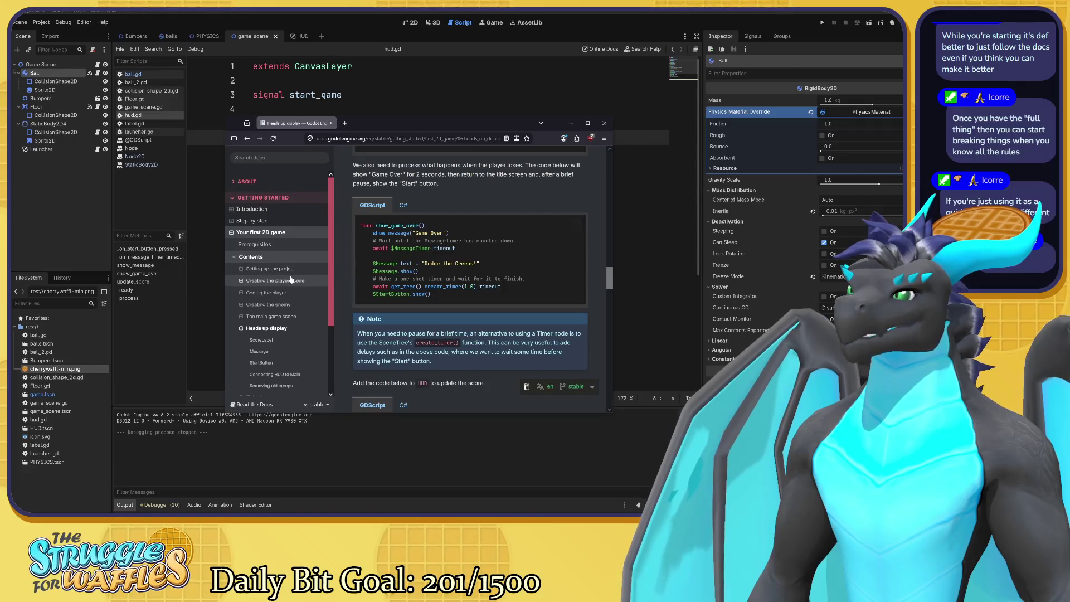
{"action": "left_click", "coordinate": [260, 316]}
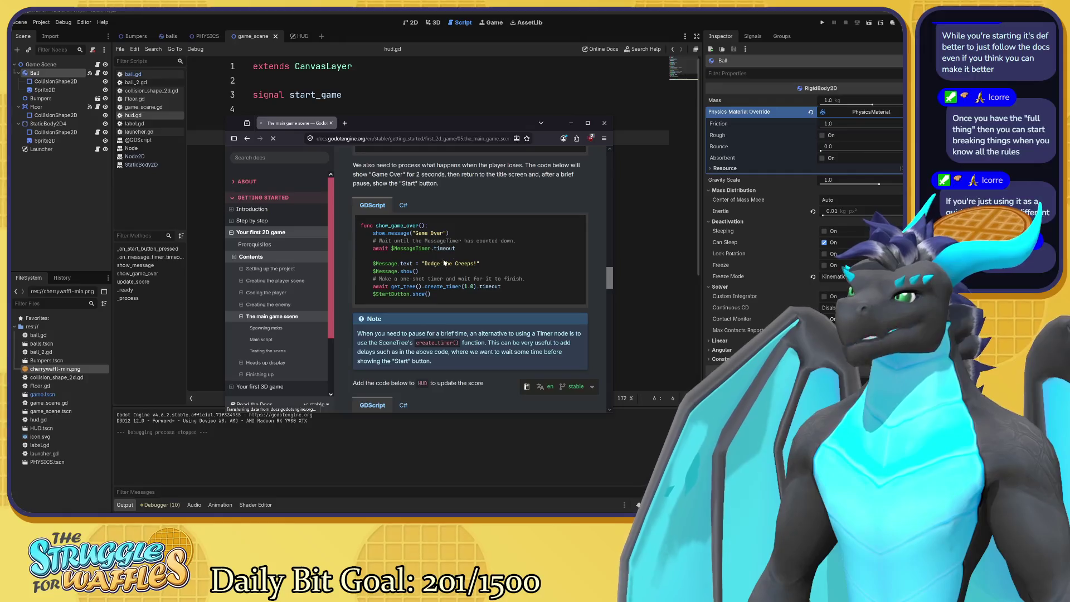
{"action": "scroll", "coordinate": [443, 263], "scroll_direction": "down", "scroll_amount": 5}
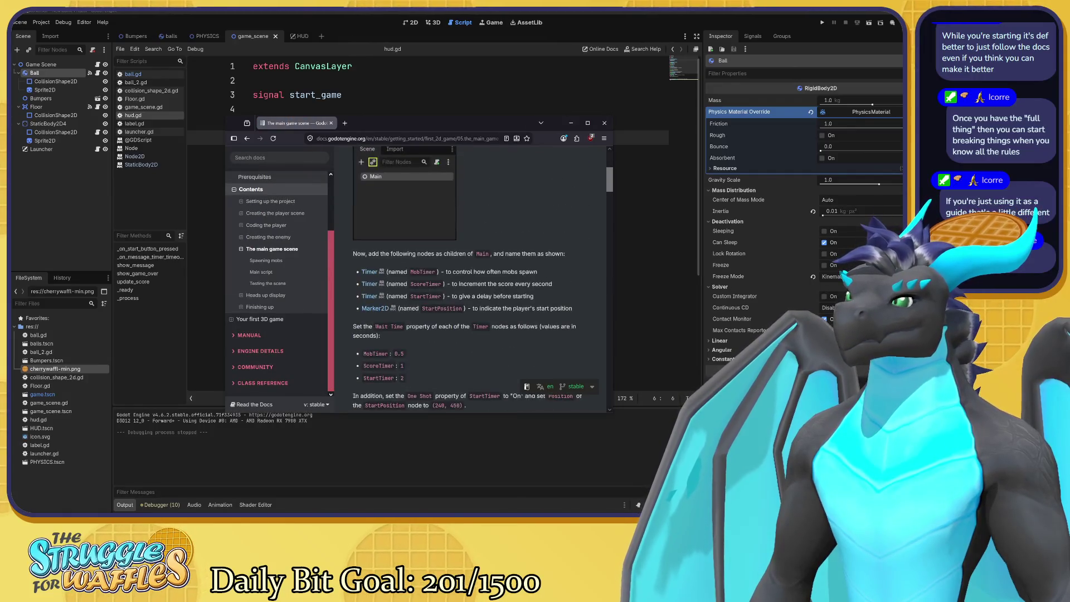
{"action": "scroll", "coordinate": [481, 235], "scroll_direction": "up", "scroll_amount": 1}
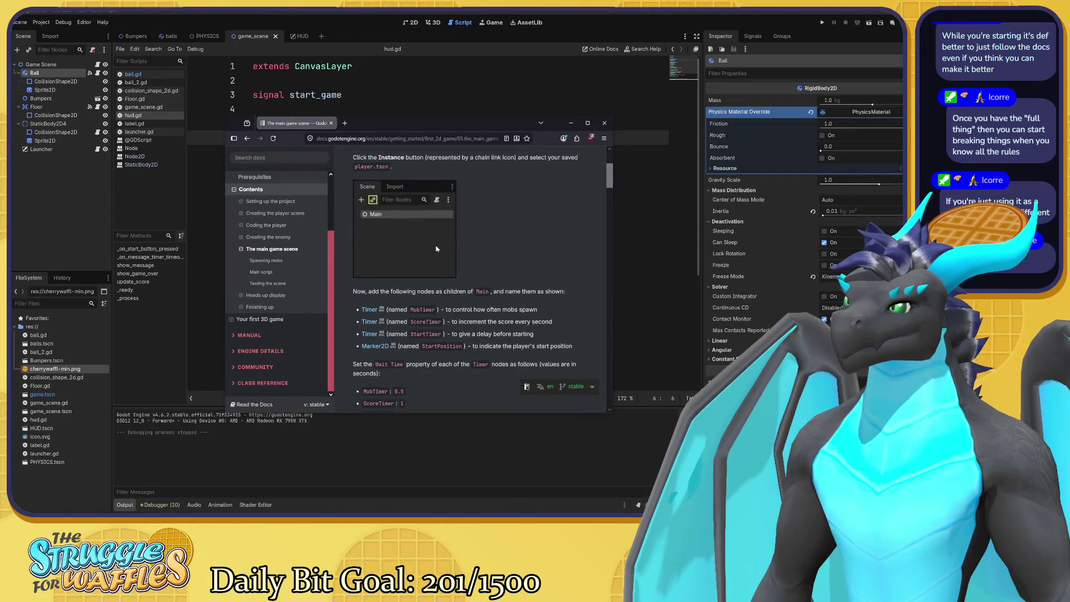
{"action": "scroll", "coordinate": [452, 250], "scroll_direction": "down", "scroll_amount": 2}
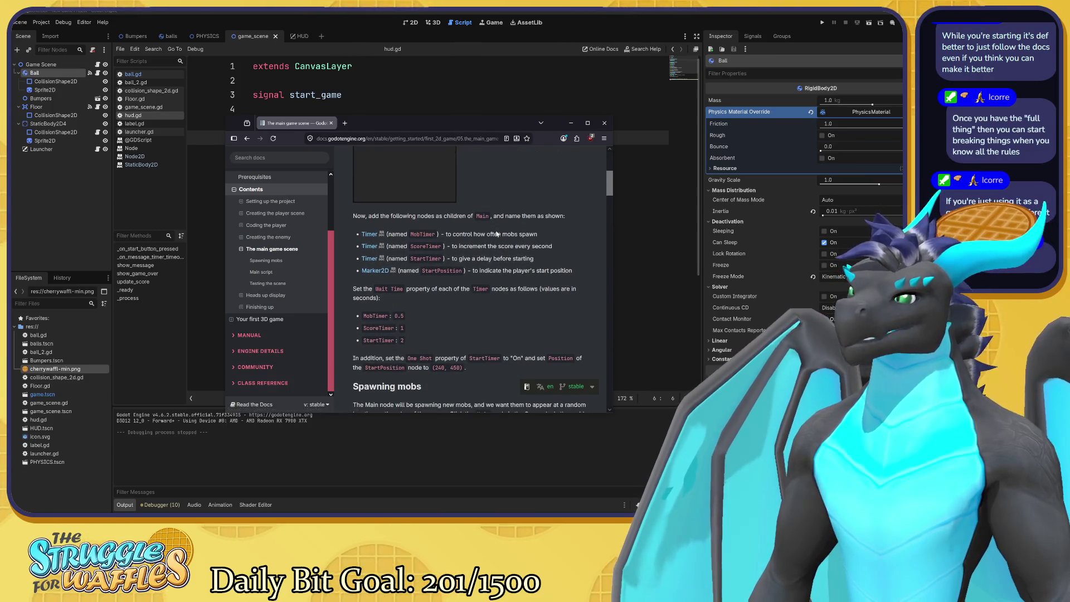
{"action": "scroll", "coordinate": [487, 277], "scroll_direction": "down", "scroll_amount": 2}
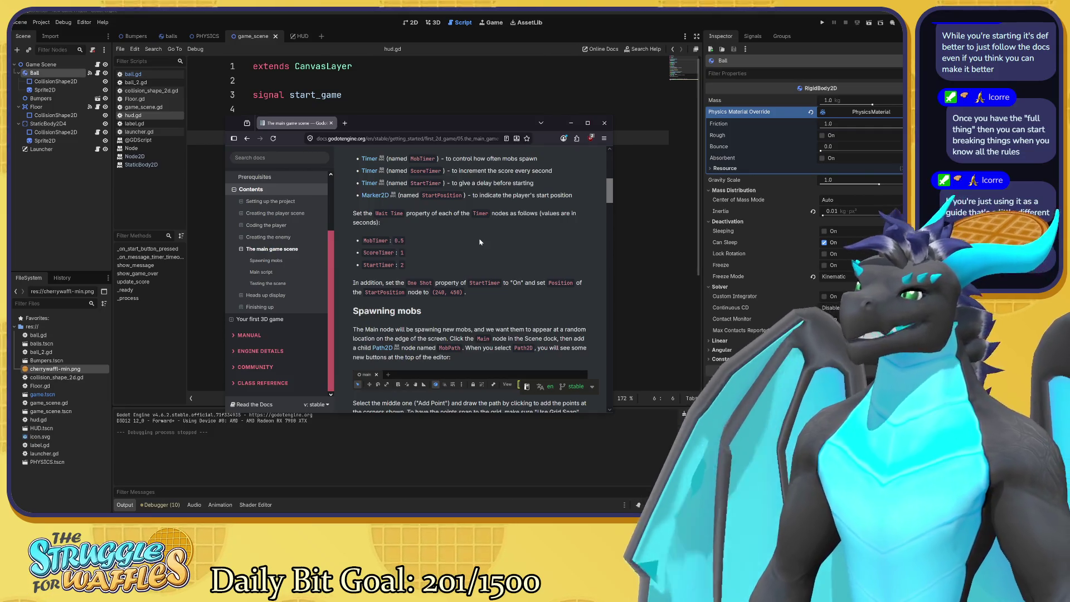
{"action": "scroll", "coordinate": [480, 242], "scroll_direction": "down", "scroll_amount": 3}
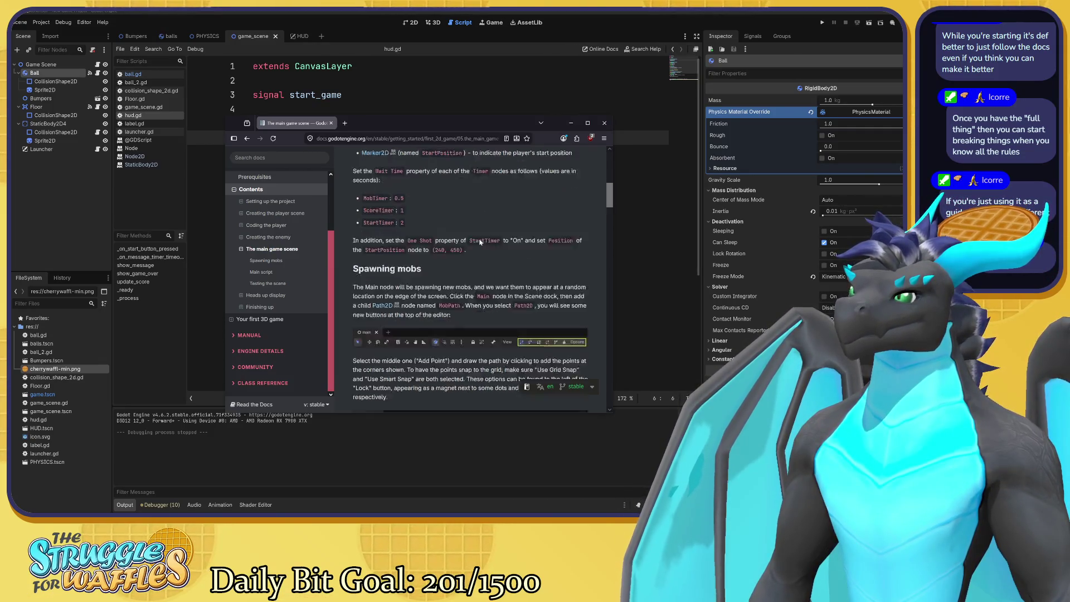
{"action": "scroll", "coordinate": [480, 242], "scroll_direction": "down", "scroll_amount": 3}
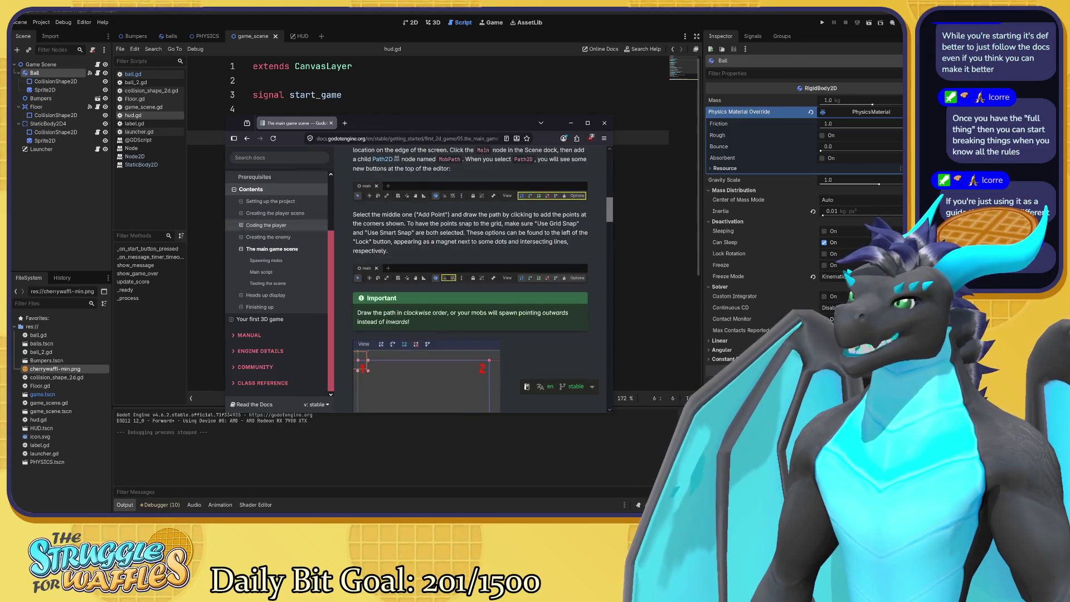
{"action": "scroll", "coordinate": [476, 256], "scroll_direction": "down", "scroll_amount": 3}
{"action": "scroll", "coordinate": [476, 257], "scroll_direction": "up", "scroll_amount": 5}
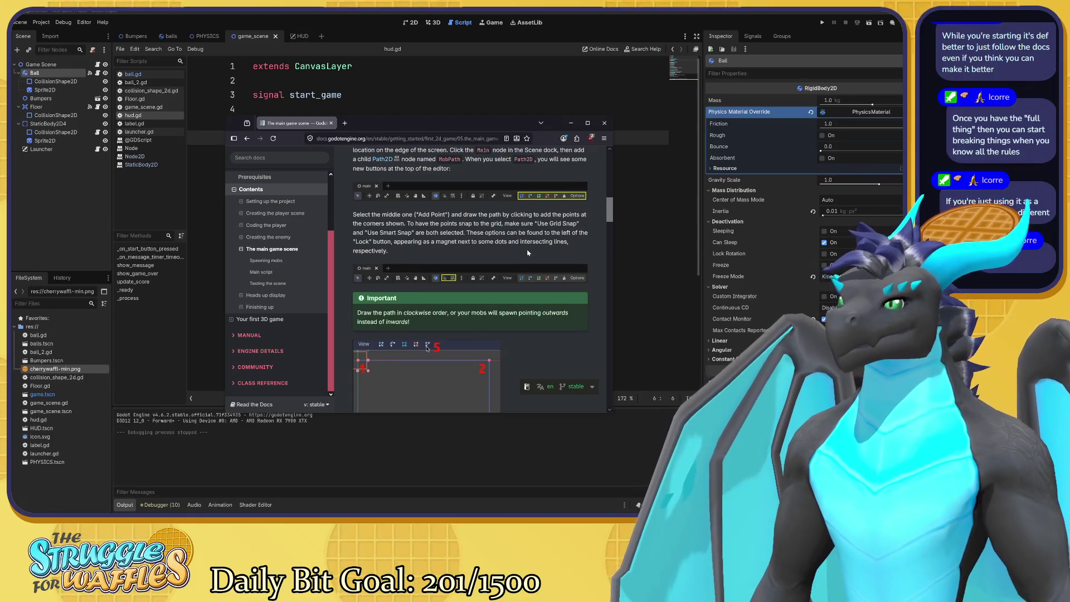
{"action": "scroll", "coordinate": [528, 253], "scroll_direction": "down", "scroll_amount": 8}
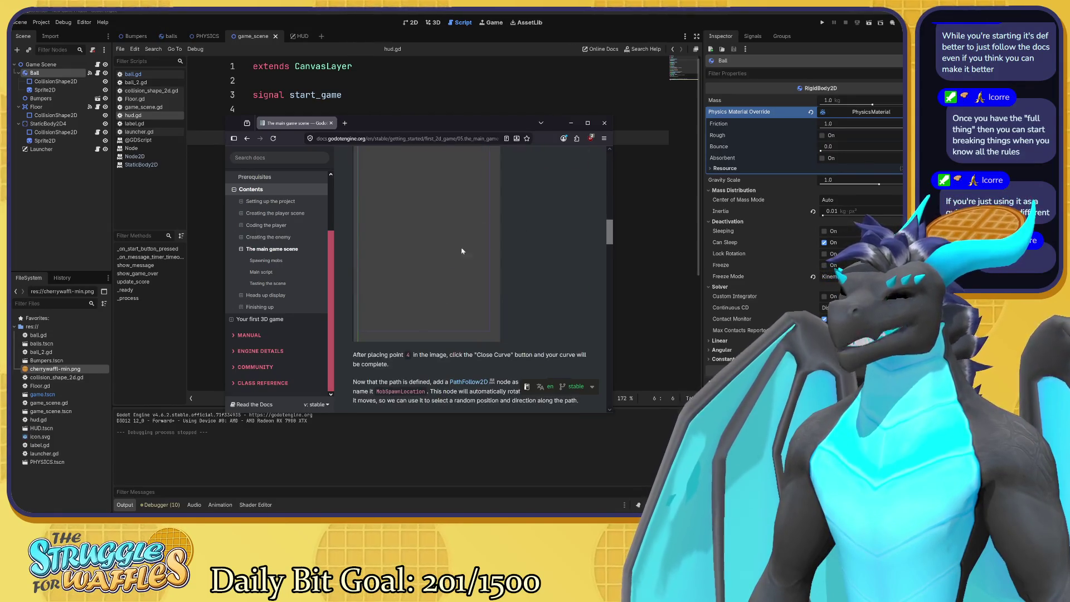
{"action": "scroll", "coordinate": [483, 278], "scroll_direction": "down", "scroll_amount": 5}
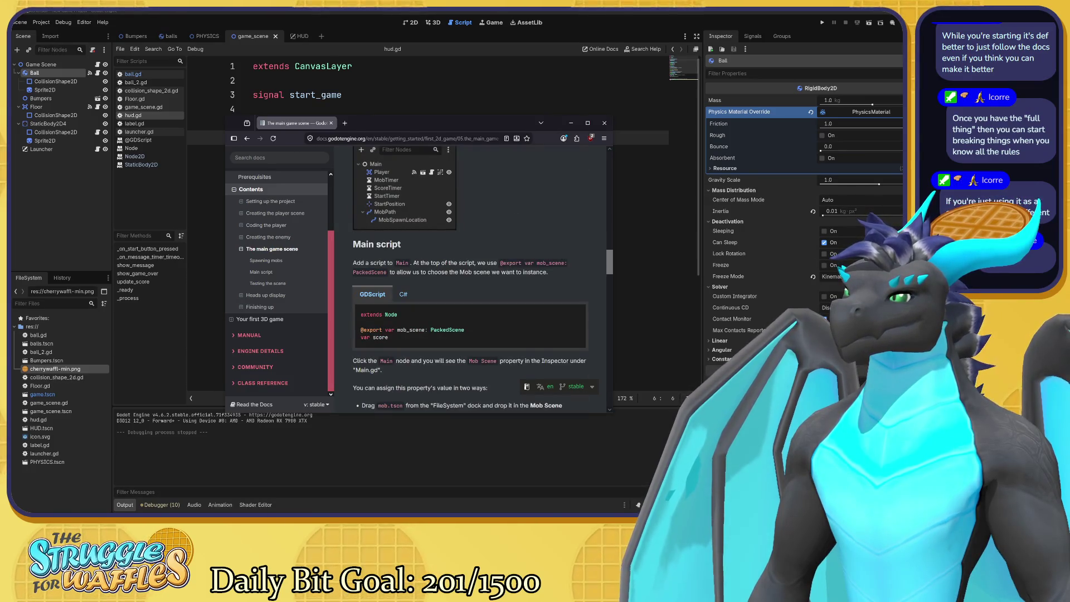
{"action": "scroll", "coordinate": [471, 279], "scroll_direction": "down", "scroll_amount": 7}
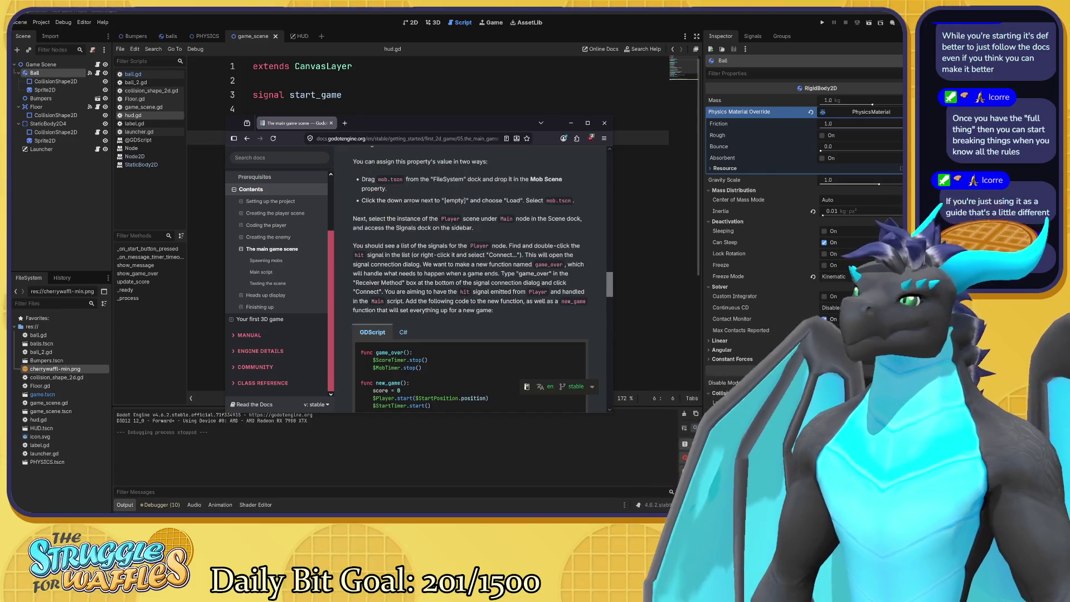
{"action": "scroll", "coordinate": [490, 277], "scroll_direction": "down", "scroll_amount": 5}
{"action": "scroll", "coordinate": [503, 272], "scroll_direction": "up", "scroll_amount": 1}
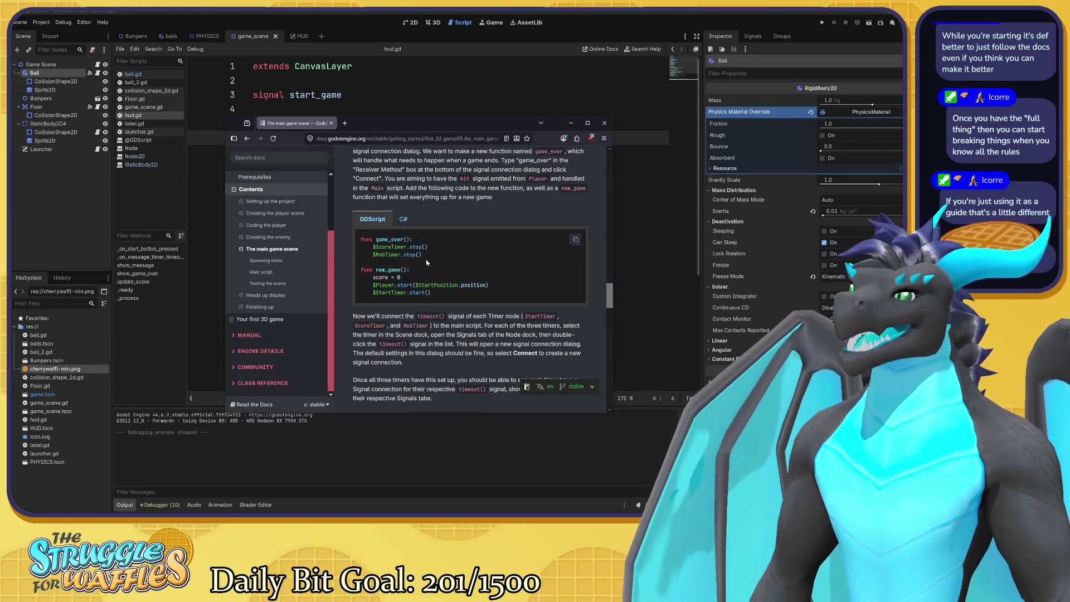
{"action": "left_click_drag", "start_coordinate": [422, 255], "coordinate": [373, 255]}
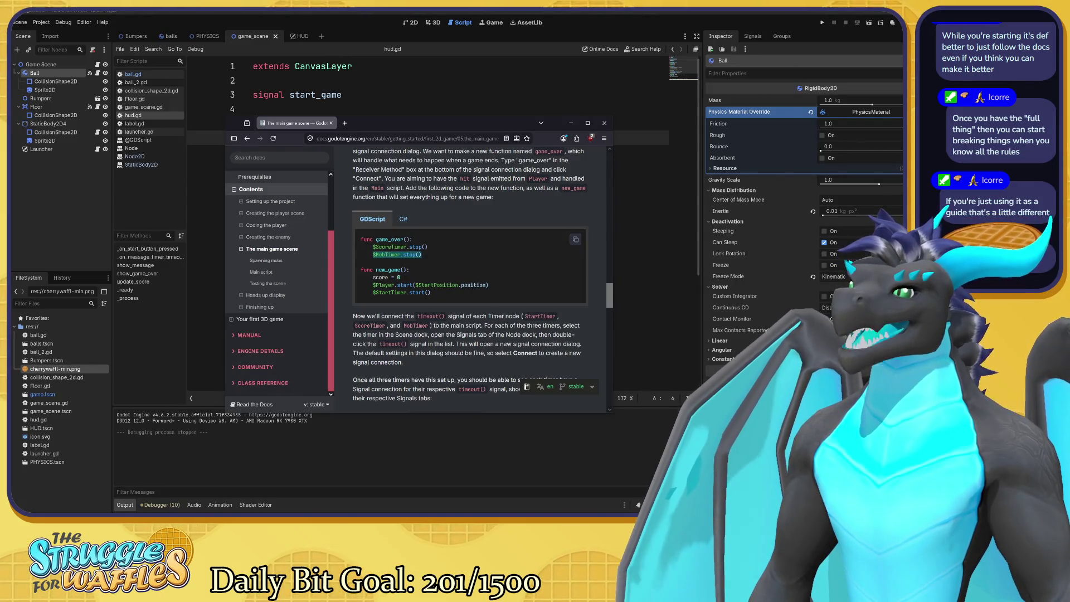
{"action": "left_click", "coordinate": [461, 246]}
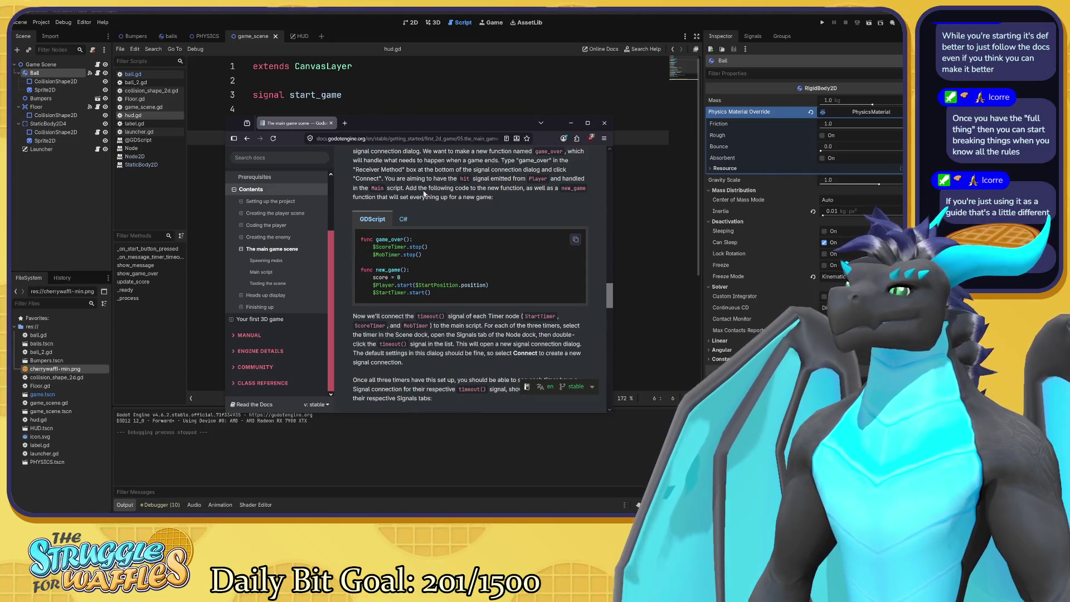
{"action": "key", "text": "alt+Tab"}
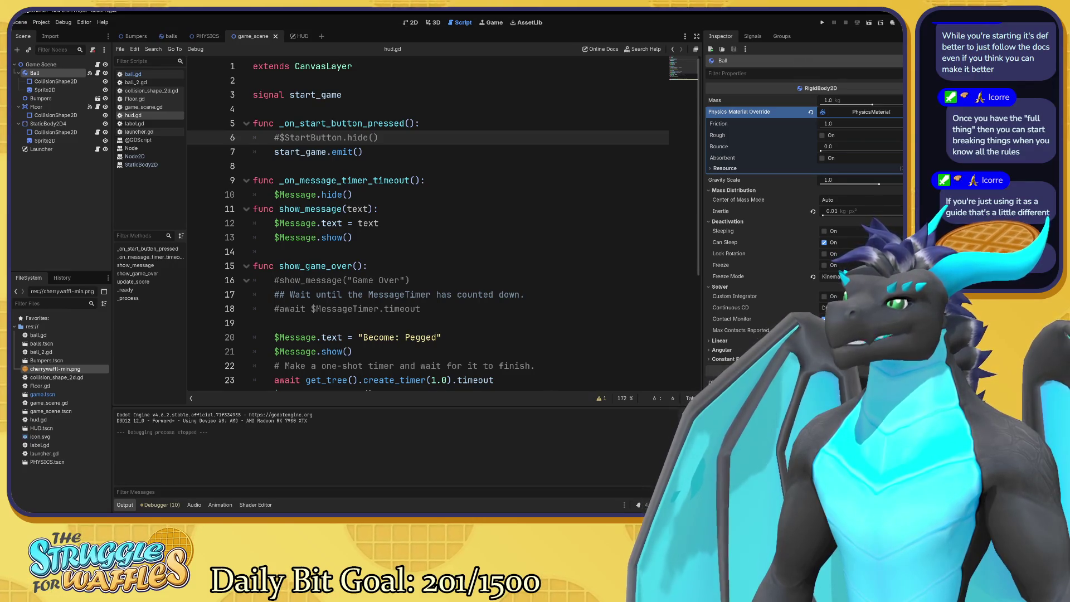
In the main game scene docs, scroll down to the score += 1 line of the Main script
{"action": "left_click", "coordinate": [420, 309]}
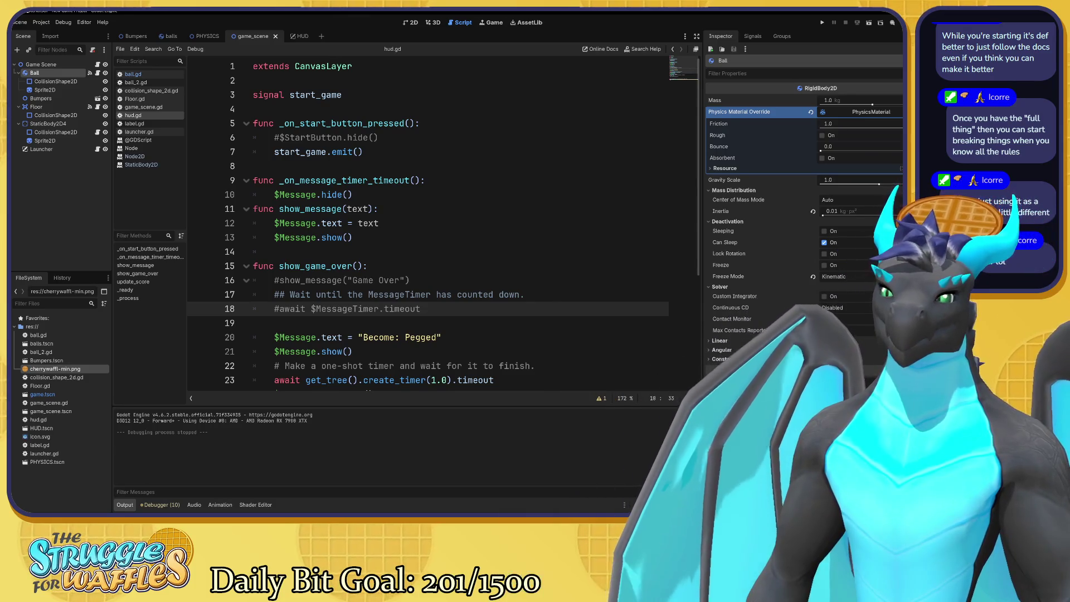
{"action": "key", "text": "alt+Tab"}
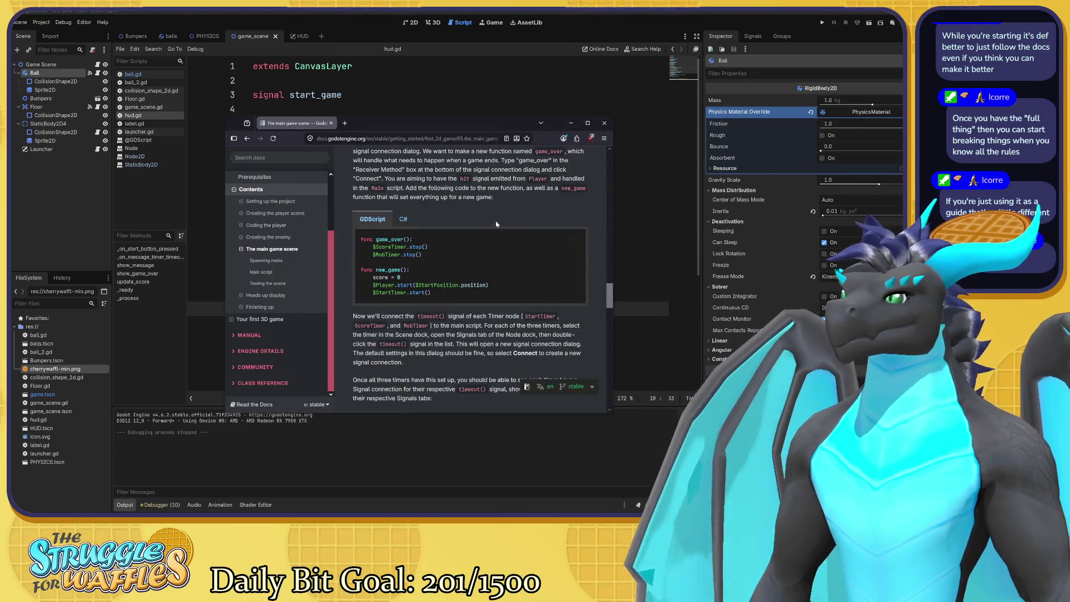
{"action": "scroll", "coordinate": [496, 223], "scroll_direction": "down", "scroll_amount": 2}
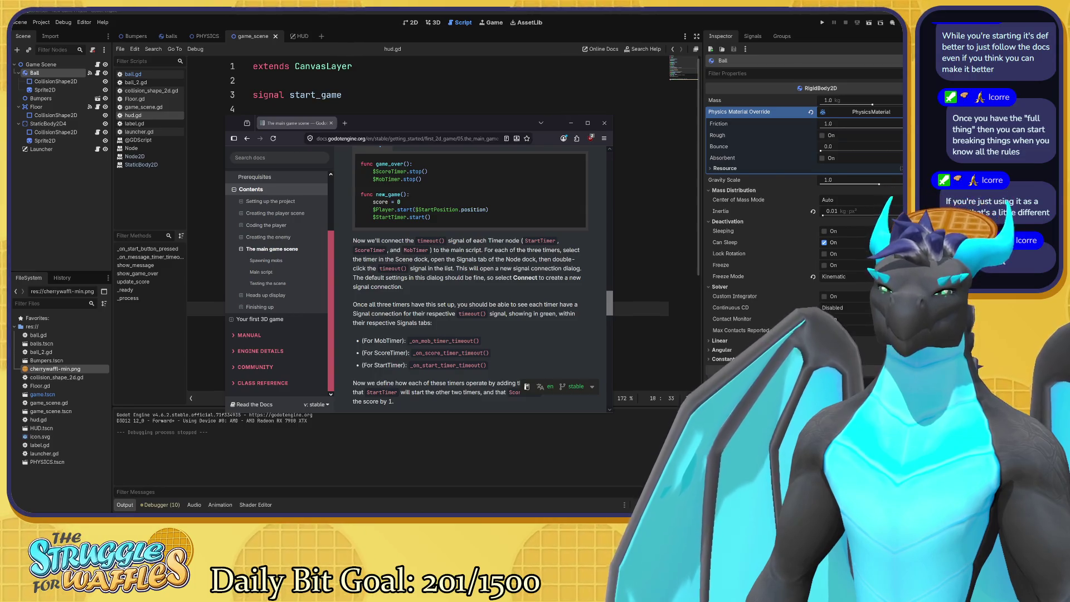
{"action": "scroll", "coordinate": [508, 278], "scroll_direction": "down", "scroll_amount": 2}
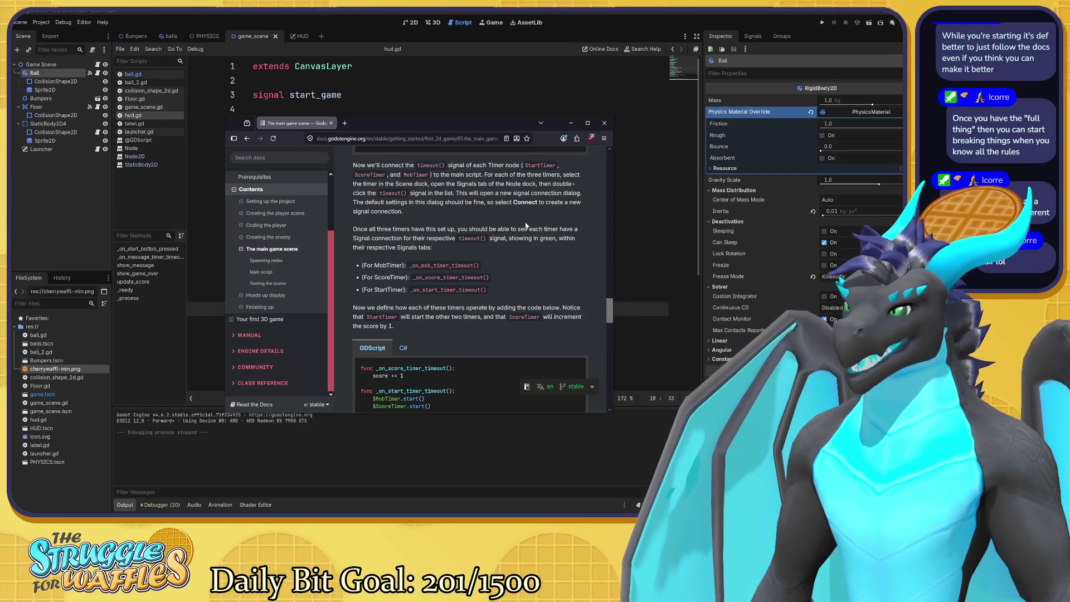
{"action": "scroll", "coordinate": [526, 225], "scroll_direction": "down", "scroll_amount": 2}
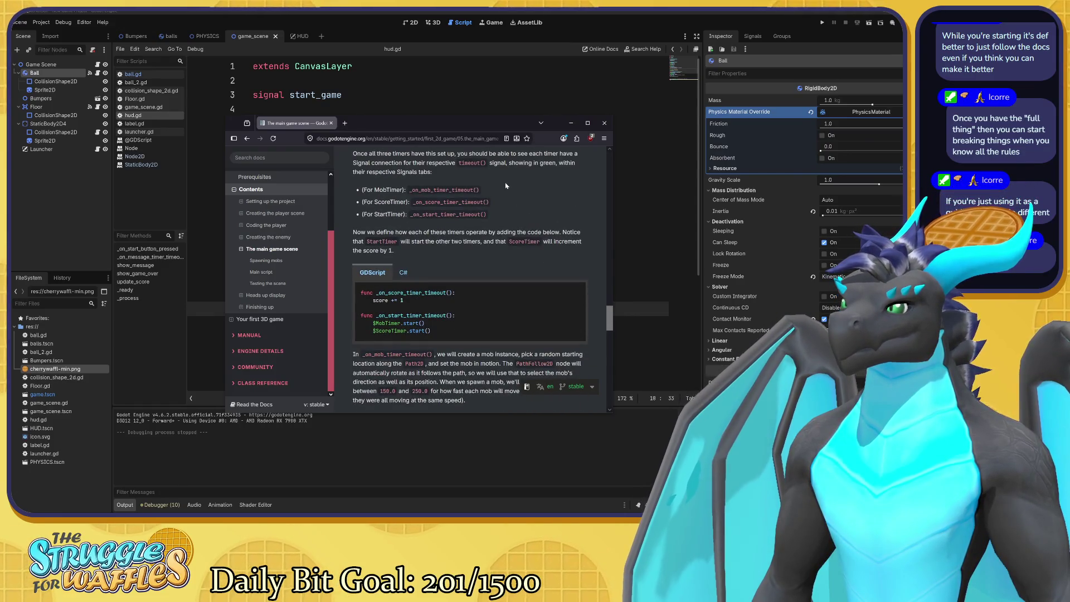
{"action": "left_click_drag", "start_coordinate": [404, 300], "coordinate": [359, 300]}
{"action": "left_click", "coordinate": [359, 300]}
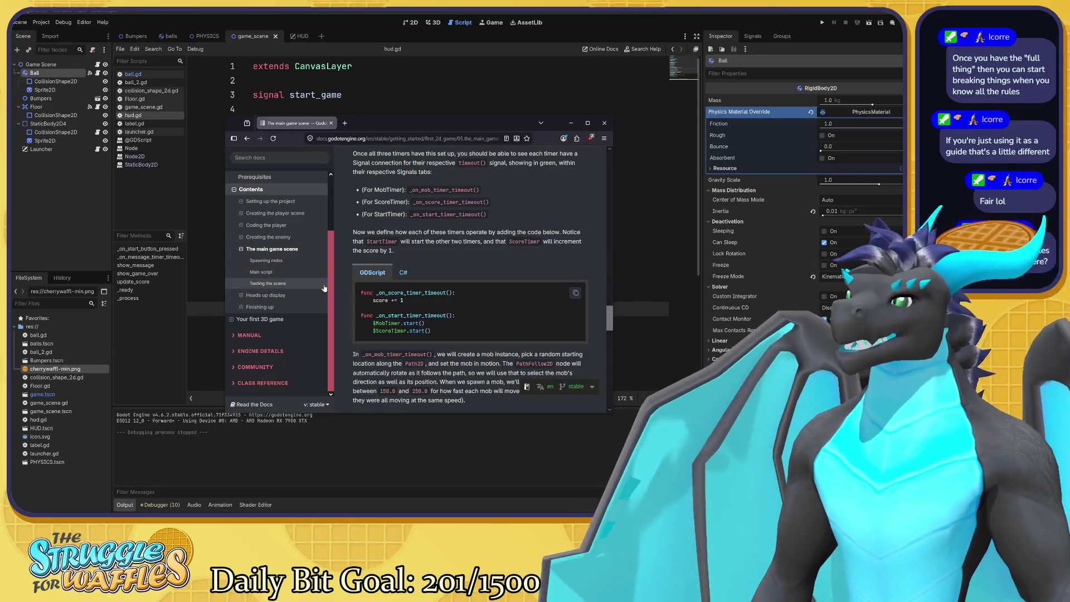
Scroll back to the game_over() and new_game() code and drag the browser aside to reveal hud.gd
{"action": "scroll", "coordinate": [310, 281], "scroll_direction": "up", "scroll_amount": 2}
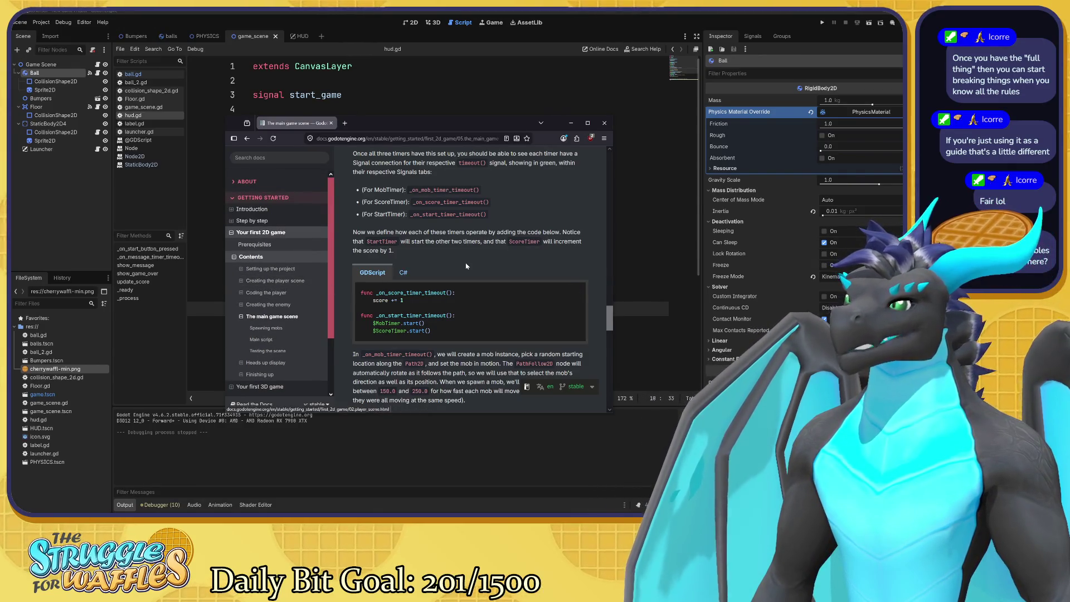
{"action": "scroll", "coordinate": [467, 267], "scroll_direction": "up", "scroll_amount": 2}
{"action": "scroll", "coordinate": [467, 267], "scroll_direction": "up", "scroll_amount": 1}
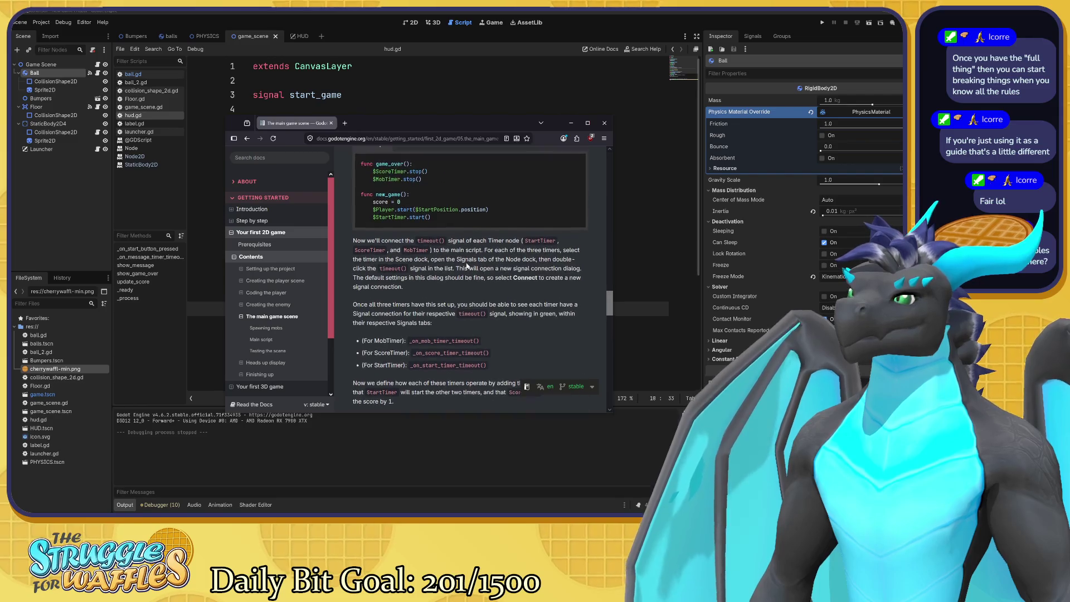
{"action": "scroll", "coordinate": [467, 267], "scroll_direction": "up", "scroll_amount": 3}
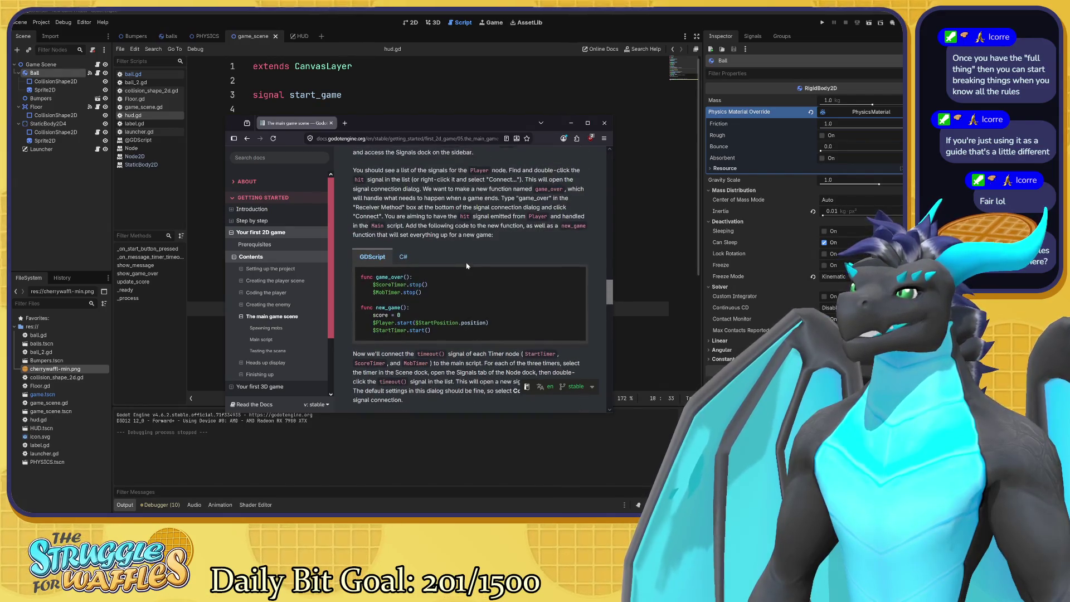
{"action": "scroll", "coordinate": [431, 288], "scroll_direction": "up", "scroll_amount": 1}
{"action": "scroll", "coordinate": [431, 288], "scroll_direction": "up", "scroll_amount": 4}
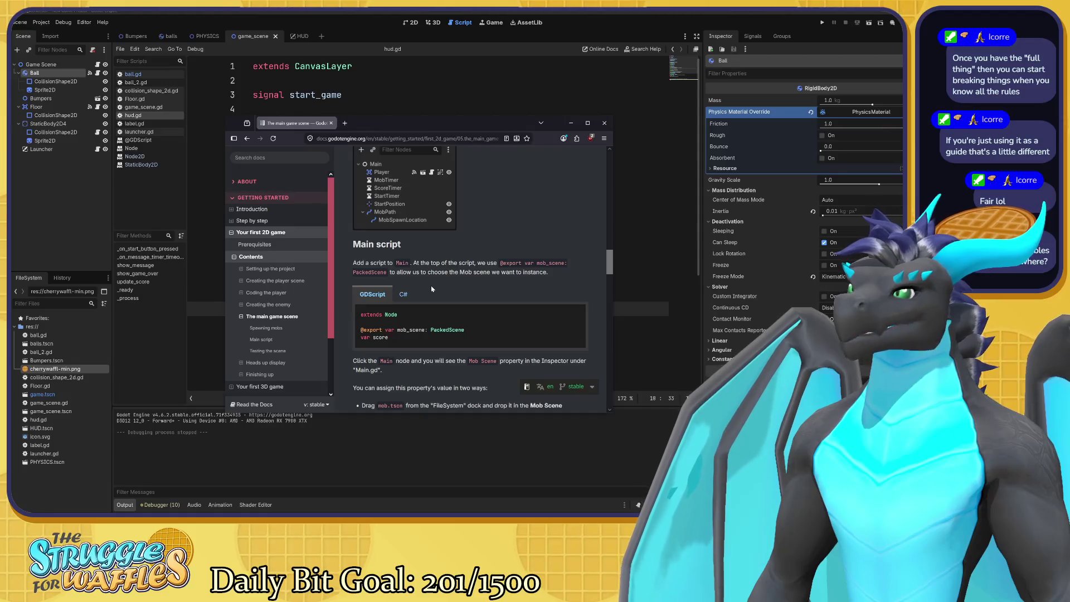
{"action": "scroll", "coordinate": [396, 270], "scroll_direction": "up", "scroll_amount": 2}
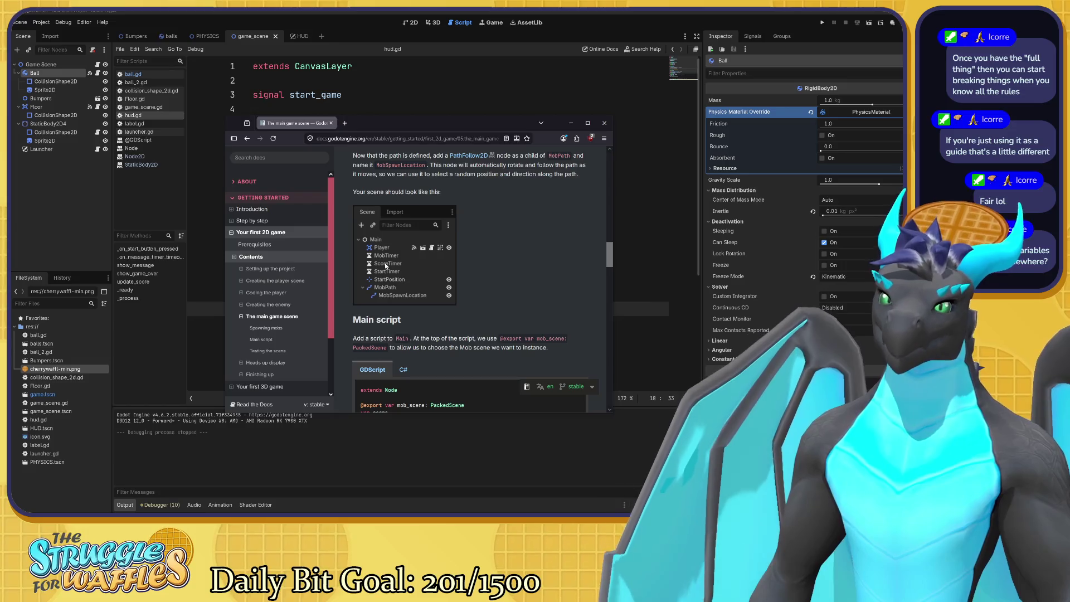
{"action": "scroll", "coordinate": [385, 265], "scroll_direction": "down", "scroll_amount": 5}
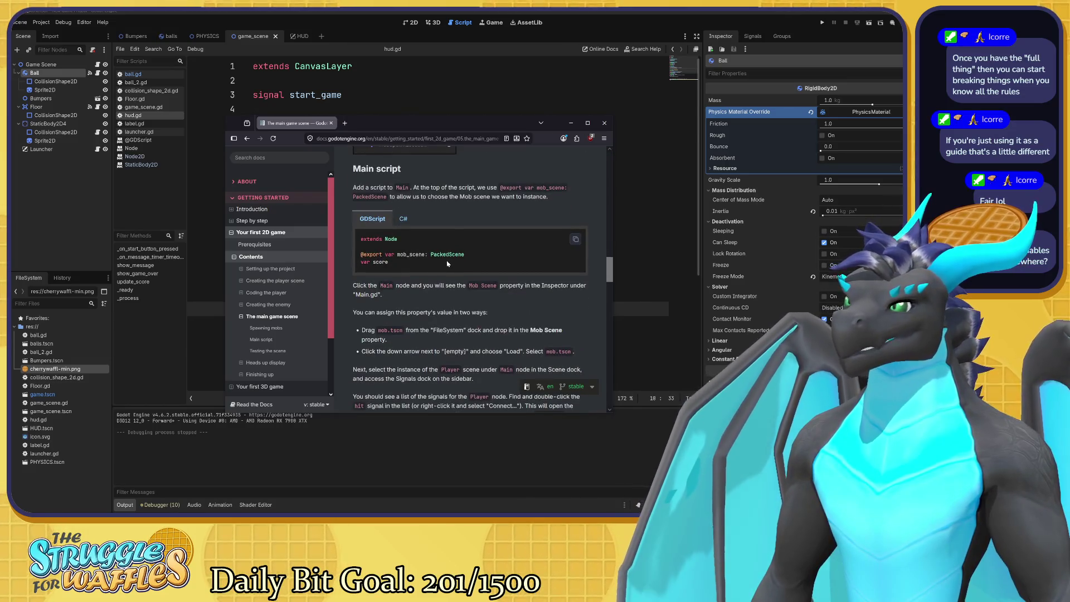
{"action": "scroll", "coordinate": [447, 263], "scroll_direction": "down", "scroll_amount": 3}
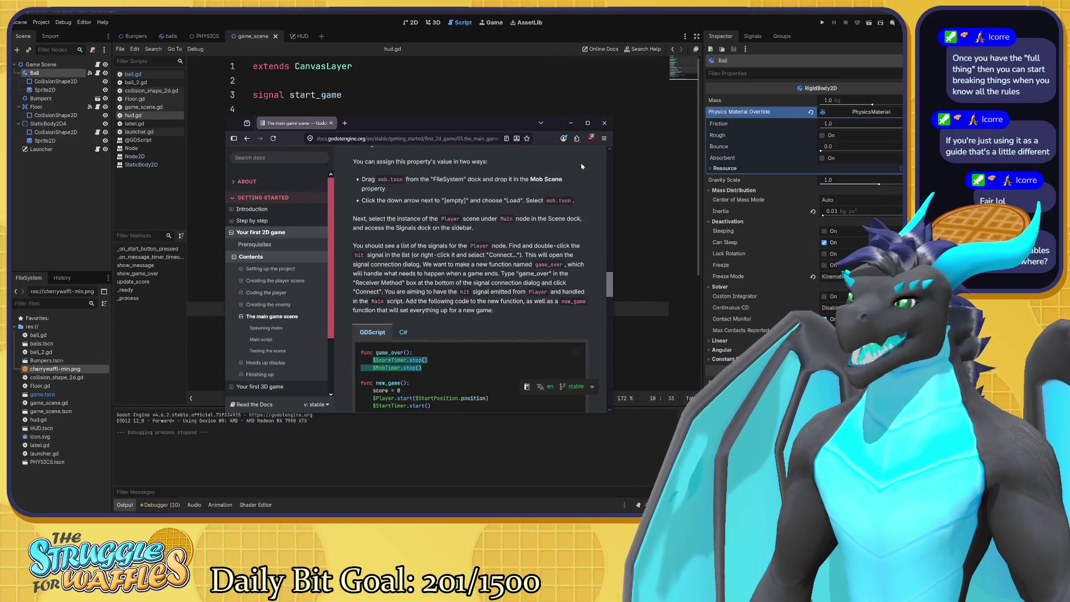
{"action": "left_click", "coordinate": [527, 253]}
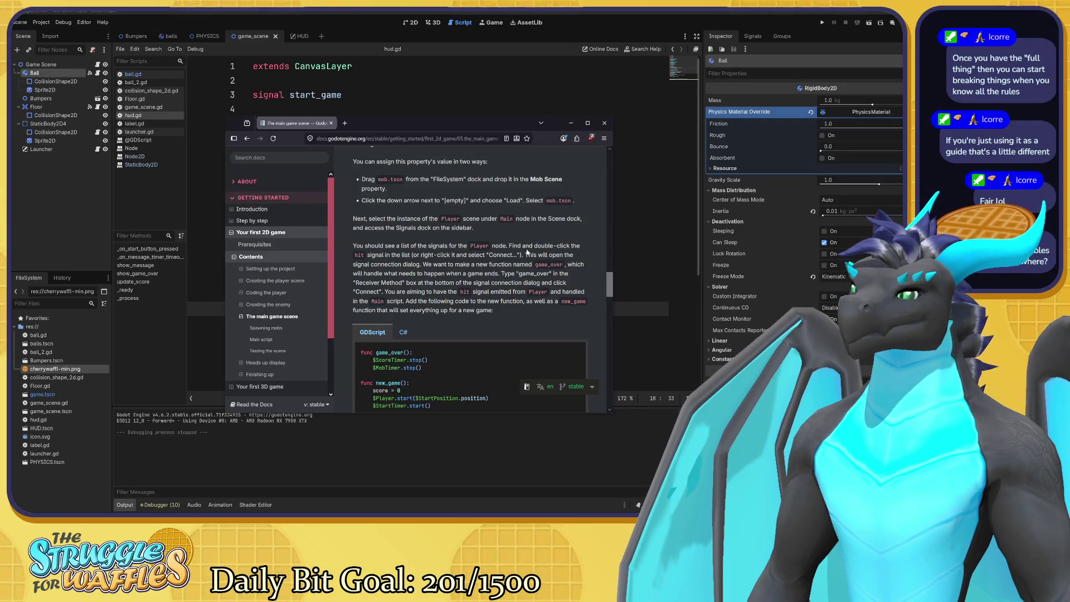
{"action": "mouse_move", "coordinate": [401, 121]}
{"action": "left_mouse_down"}
{"action": "mouse_move", "coordinate": [468, 198]}
{"action": "mouse_move", "coordinate": [632, 233]}
{"action": "left_mouse_up"}
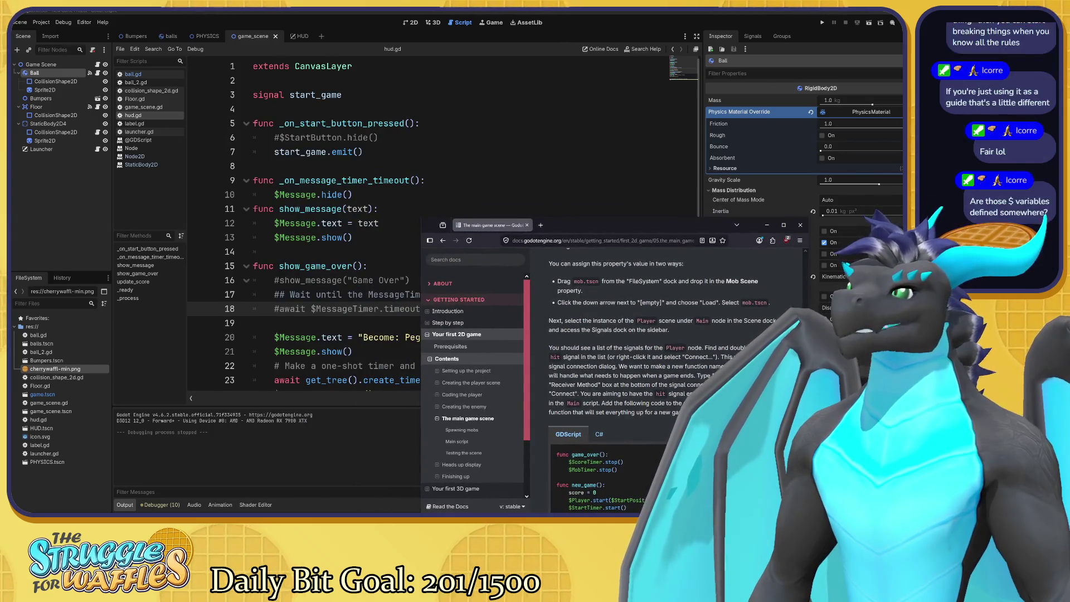
{"action": "left_click", "coordinate": [390, 237]}
{"action": "left_click_drag", "start_coordinate": [311, 309], "coordinate": [379, 308]}
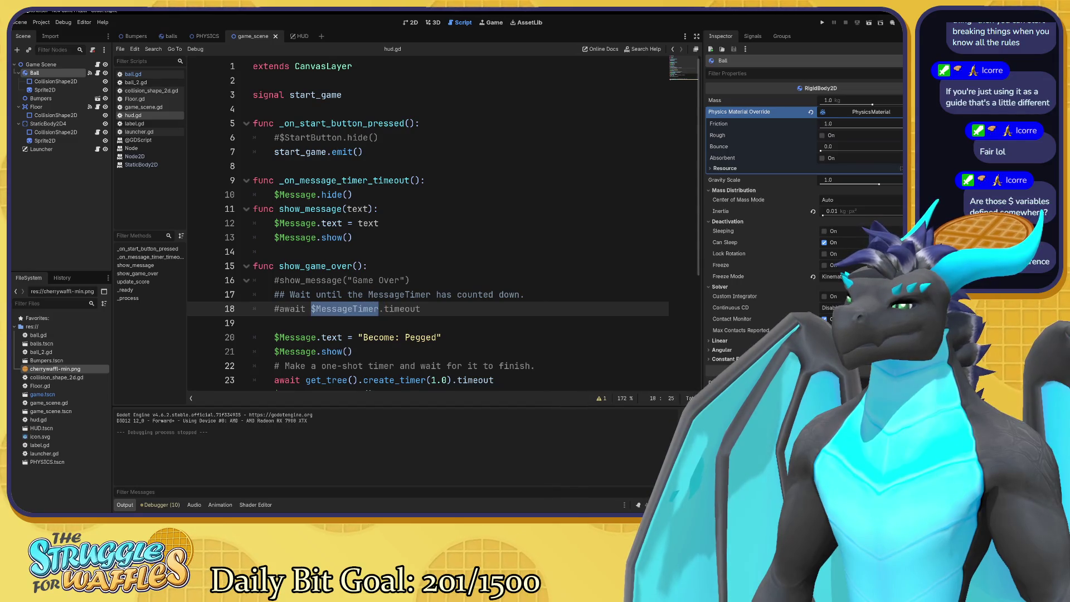
{"action": "left_click", "coordinate": [379, 309]}
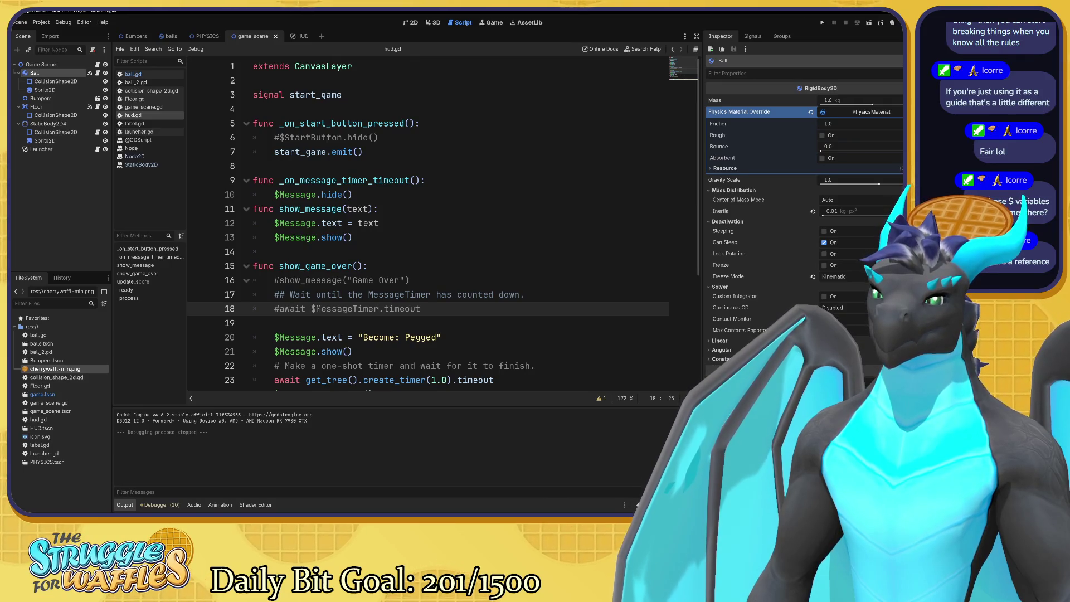
{"action": "key", "text": "alt+Tab"}
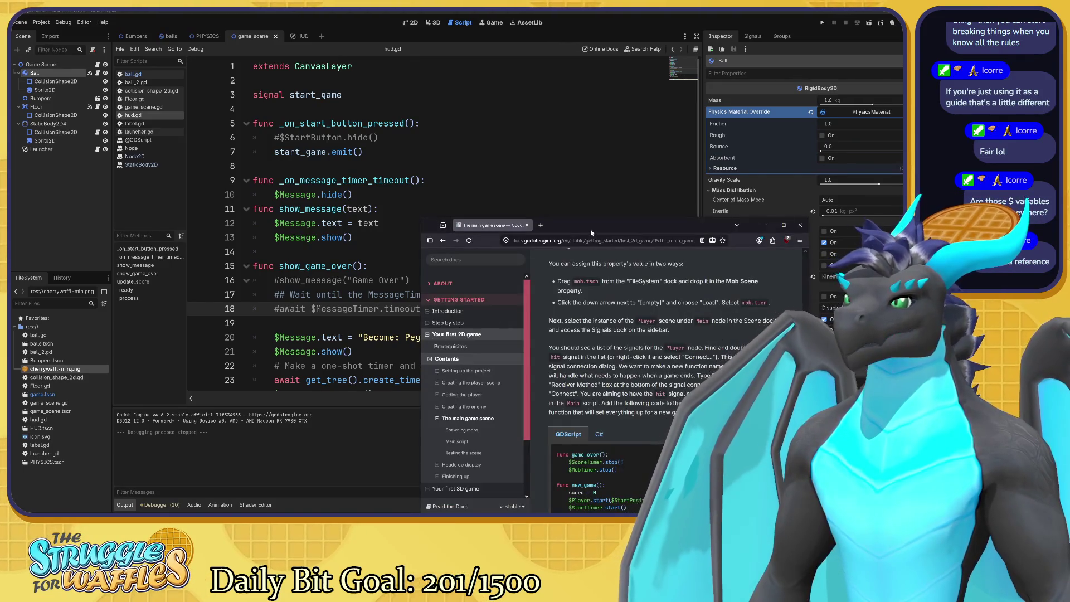
Move the docs window up-left and search the Godot docs for 'reference'
{"action": "left_click_drag", "start_coordinate": [591, 233], "coordinate": [368, 101]}
{"action": "left_click", "coordinate": [258, 128]}
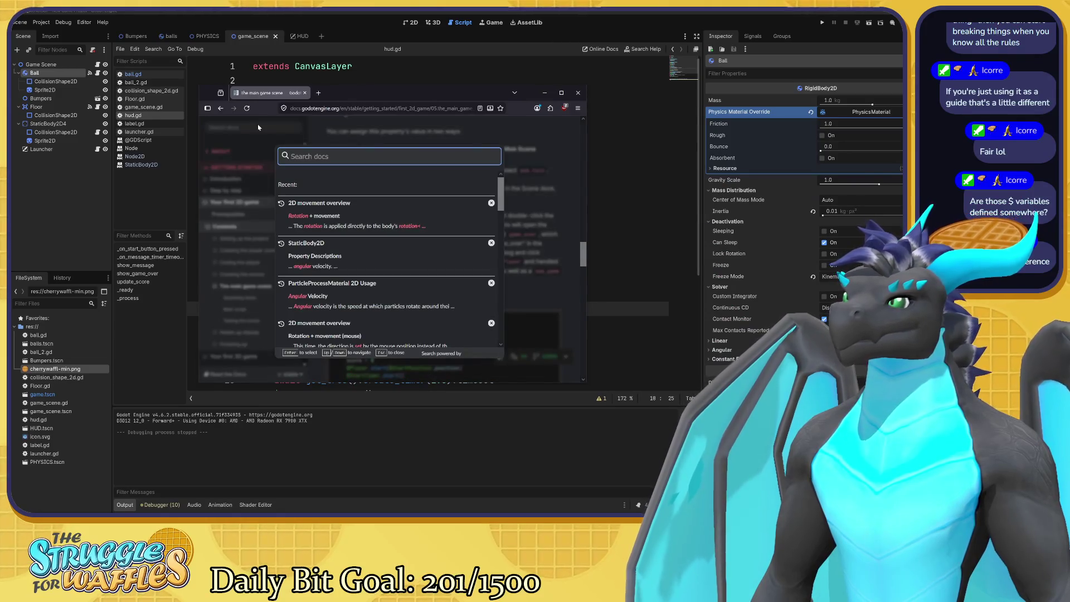
{"action": "type", "text": "refer"}
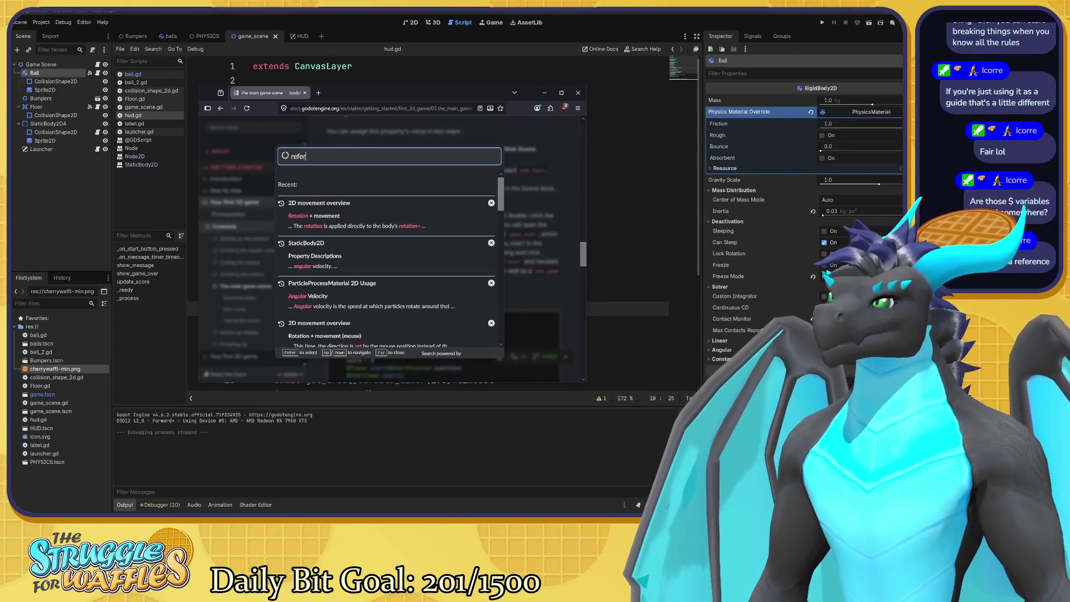
{"action": "type", "text": "ence"}
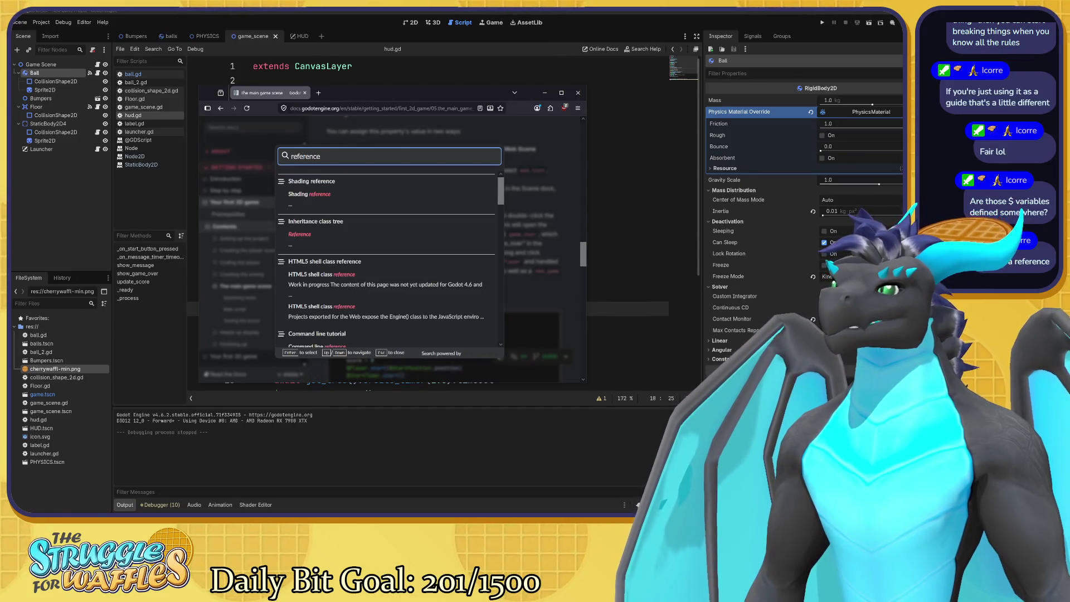
{"action": "scroll", "coordinate": [421, 229], "scroll_direction": "down", "scroll_amount": 3}
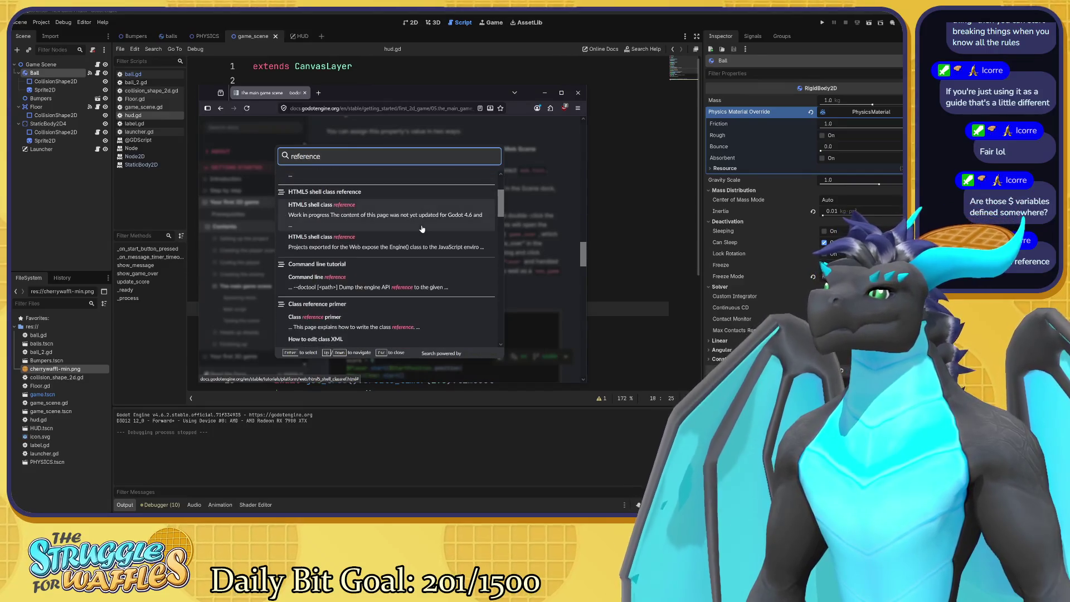
{"action": "scroll", "coordinate": [394, 212], "scroll_direction": "down", "scroll_amount": 3}
Replace the search query with '$', browse its results, then dismiss the search popup
{"action": "left_click_drag", "start_coordinate": [321, 156], "coordinate": [291, 156]}
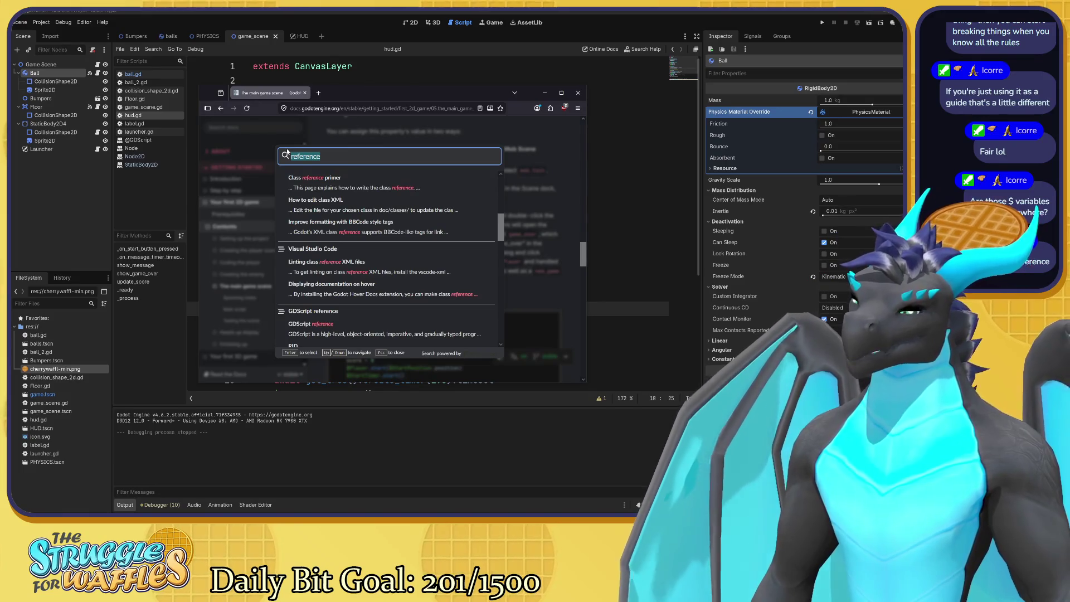
{"action": "type", "text": "$"}
{"action": "scroll", "coordinate": [439, 181], "scroll_direction": "up", "scroll_amount": 5}
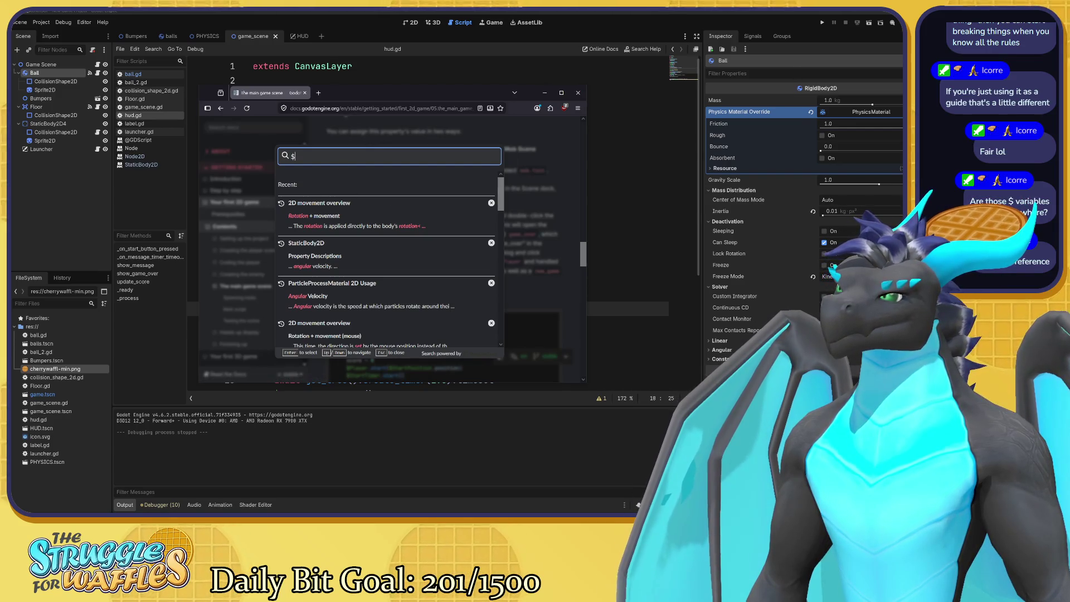
{"action": "scroll", "coordinate": [362, 207], "scroll_direction": "down", "scroll_amount": 3}
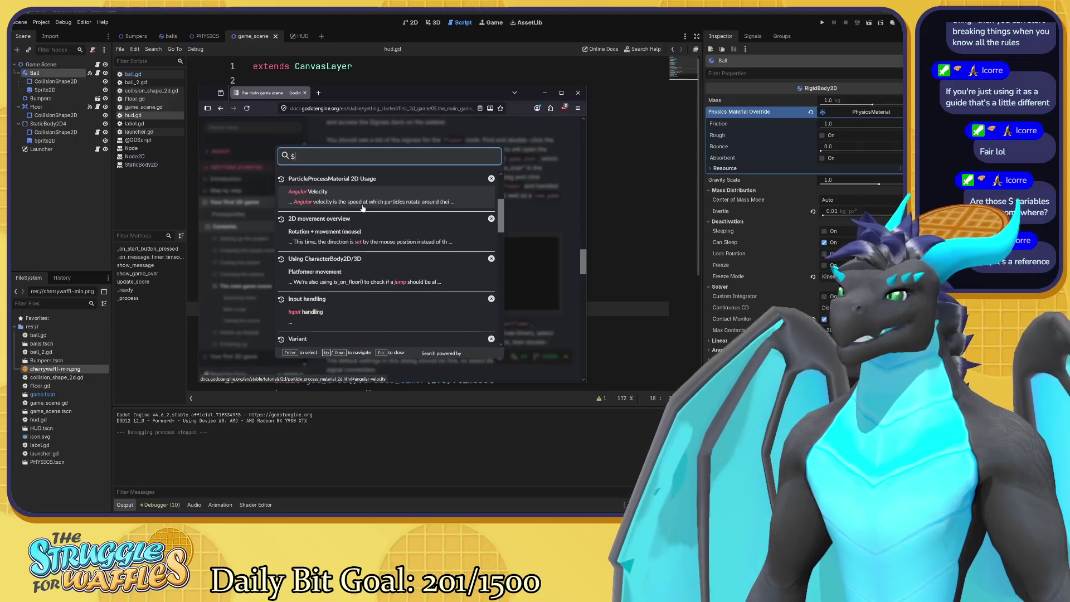
{"action": "scroll", "coordinate": [422, 195], "scroll_direction": "down", "scroll_amount": 3}
{"action": "scroll", "coordinate": [422, 195], "scroll_direction": "down", "scroll_amount": 2}
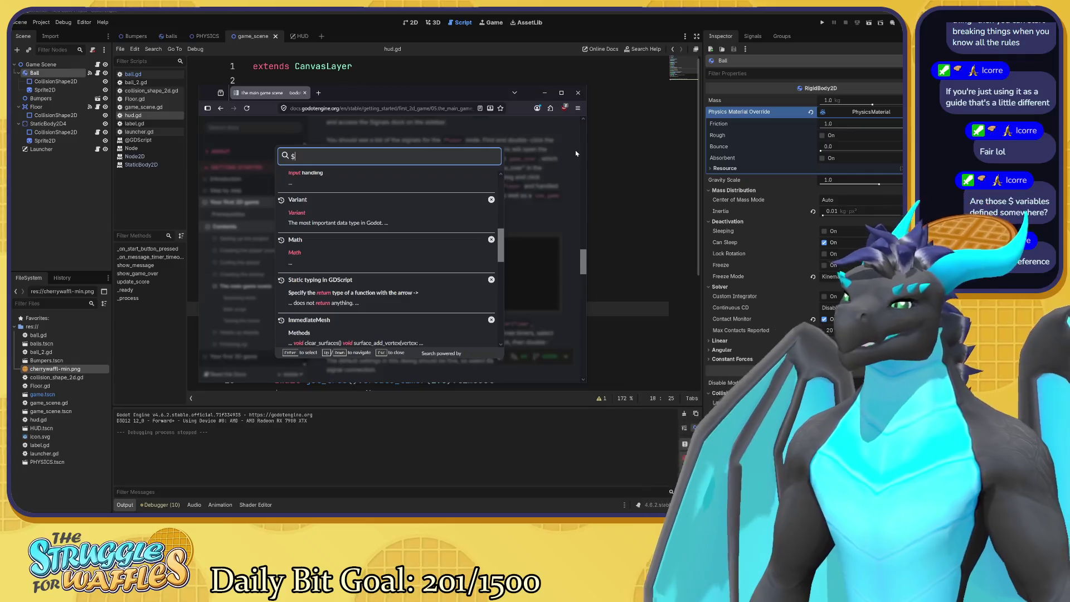
{"action": "left_click", "coordinate": [564, 168]}
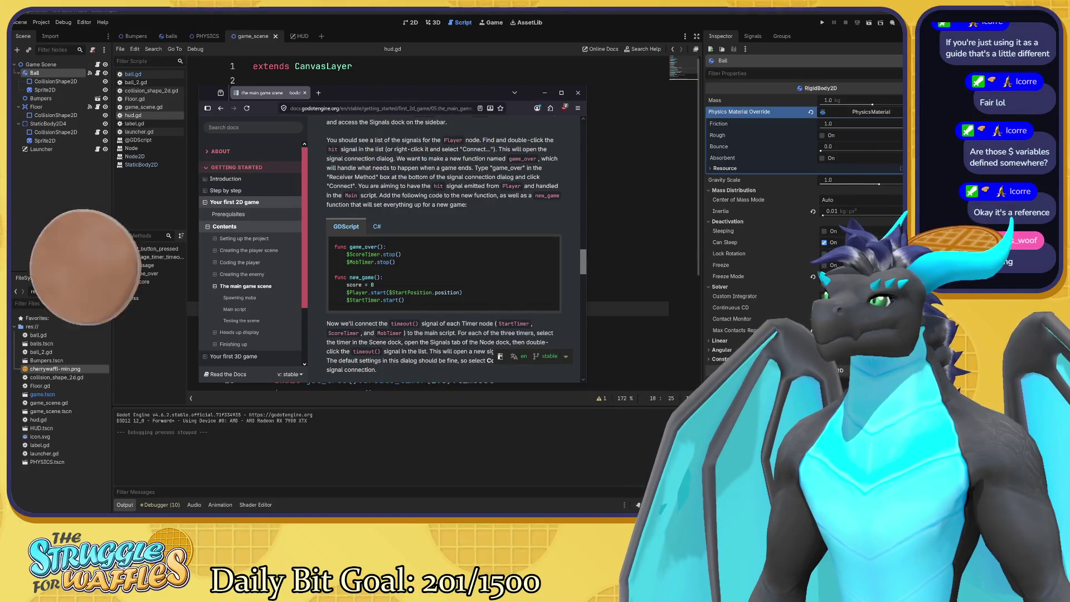
Read through the timer signal sections, then return to the game_over() and new_game() code
{"action": "scroll", "coordinate": [493, 179], "scroll_direction": "down", "scroll_amount": 3}
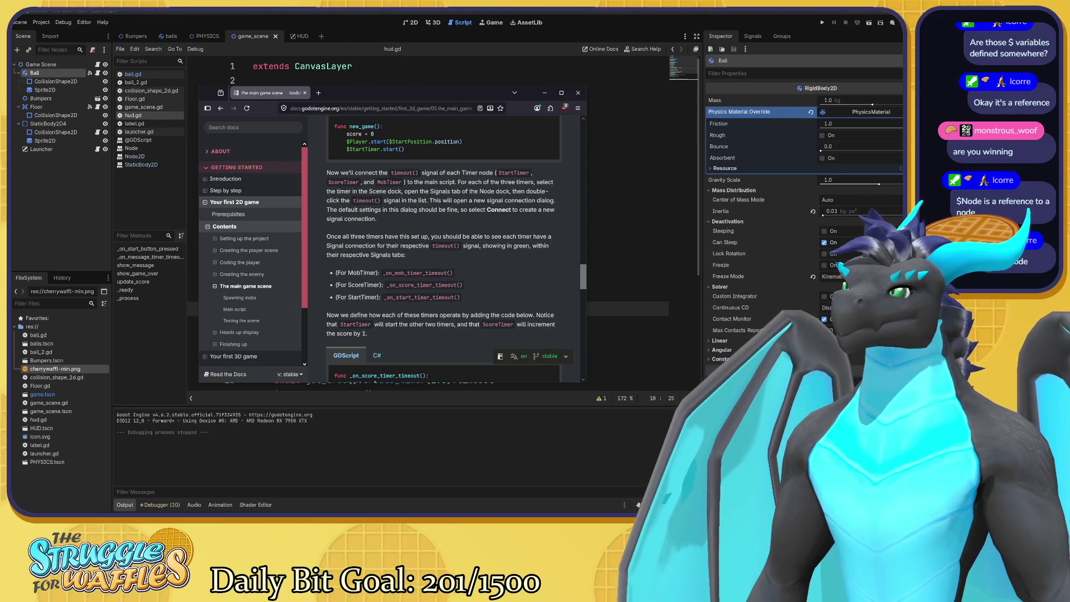
{"action": "scroll", "coordinate": [541, 219], "scroll_direction": "down", "scroll_amount": 3}
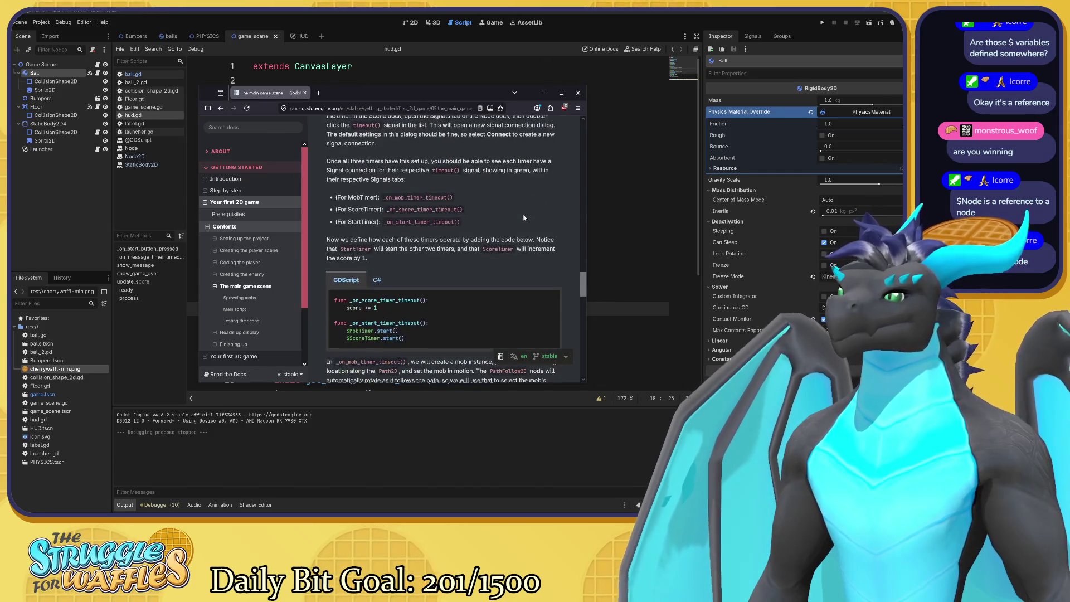
{"action": "scroll", "coordinate": [542, 219], "scroll_direction": "down", "scroll_amount": 2}
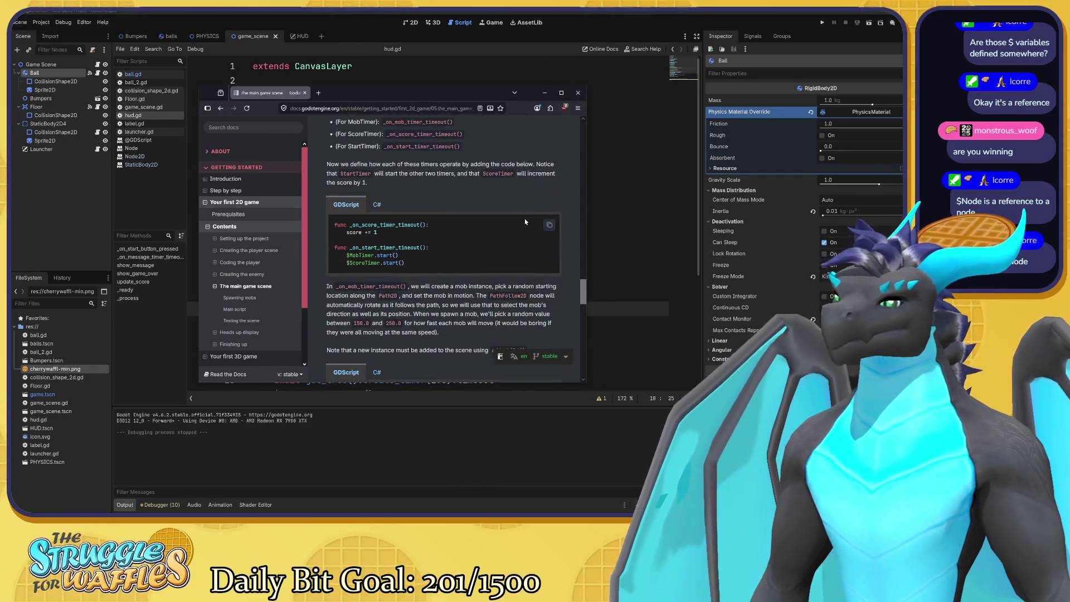
{"action": "scroll", "coordinate": [525, 222], "scroll_direction": "down", "scroll_amount": 3}
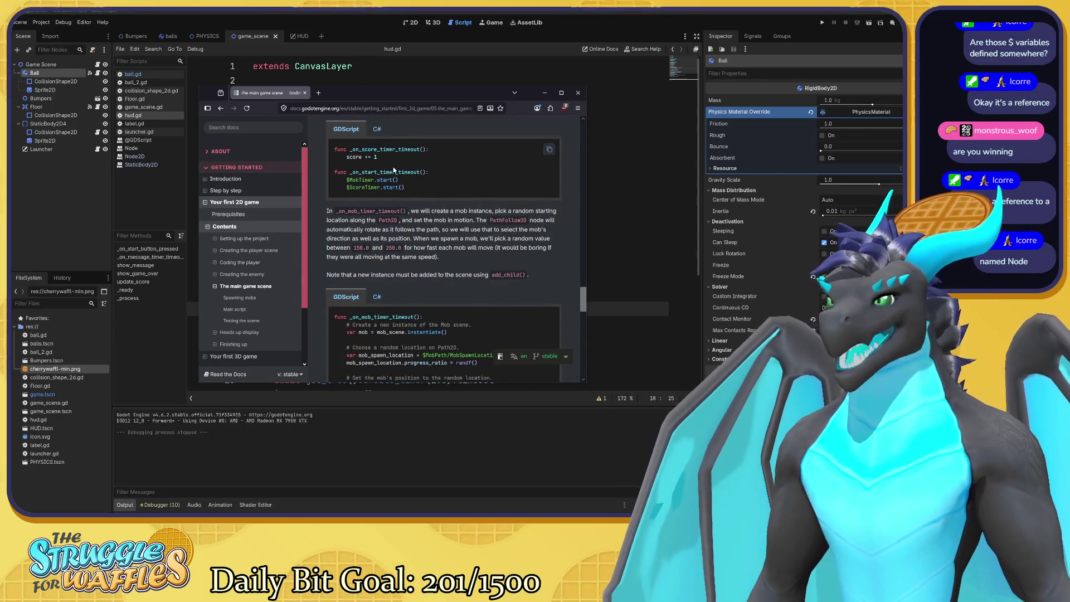
{"action": "scroll", "coordinate": [393, 170], "scroll_direction": "up", "scroll_amount": 3}
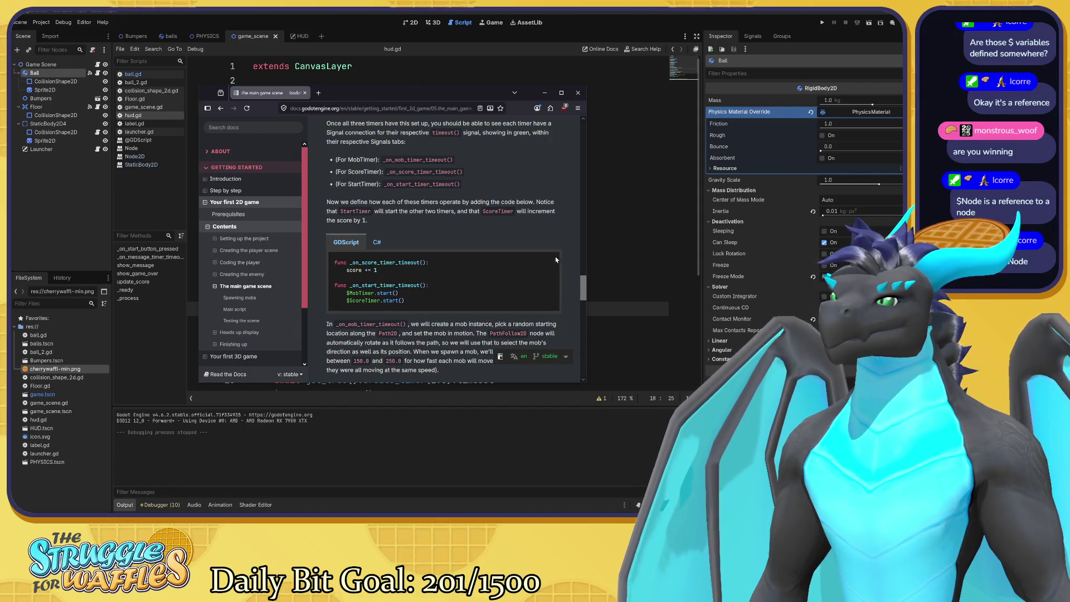
{"action": "left_click_drag", "start_coordinate": [378, 271], "coordinate": [349, 262]}
{"action": "scroll", "coordinate": [471, 249], "scroll_direction": "up", "scroll_amount": 3}
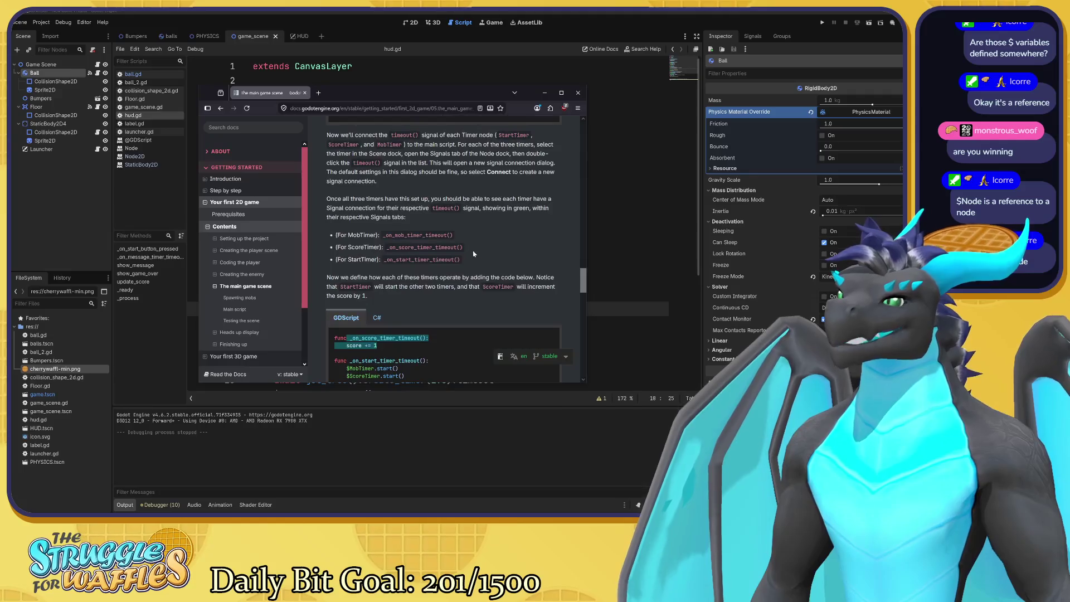
{"action": "left_click", "coordinate": [476, 257]}
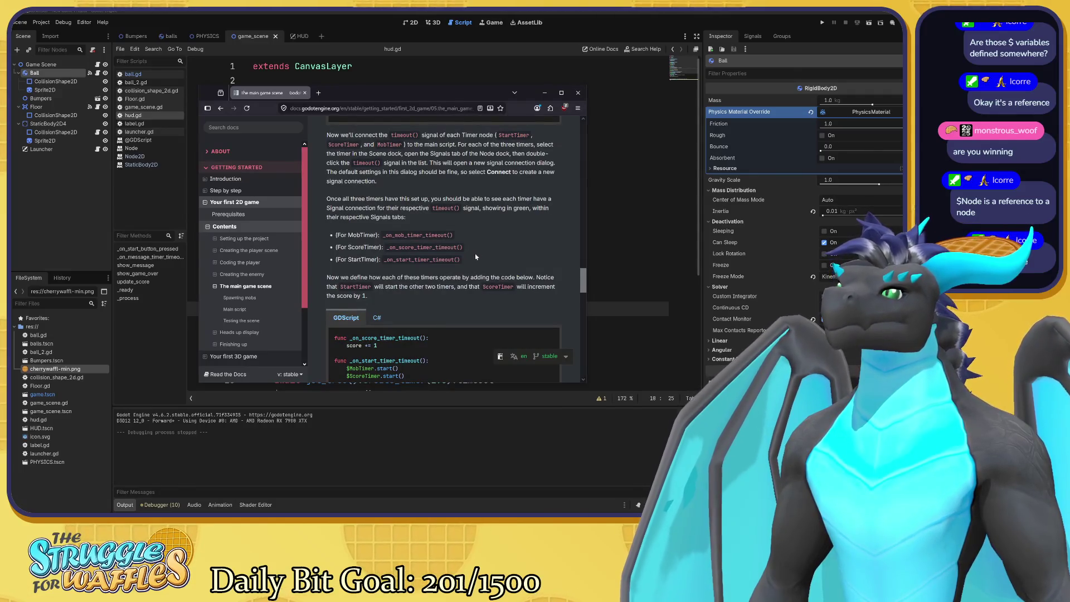
{"action": "scroll", "coordinate": [476, 257], "scroll_direction": "up", "scroll_amount": 5}
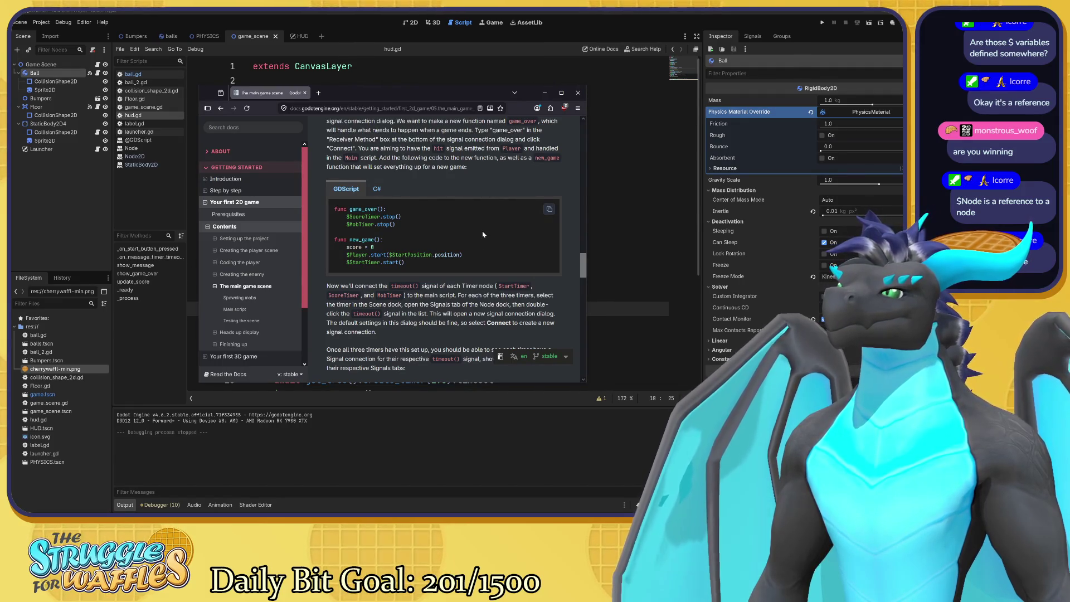
{"action": "scroll", "coordinate": [485, 237], "scroll_direction": "up", "scroll_amount": 7}
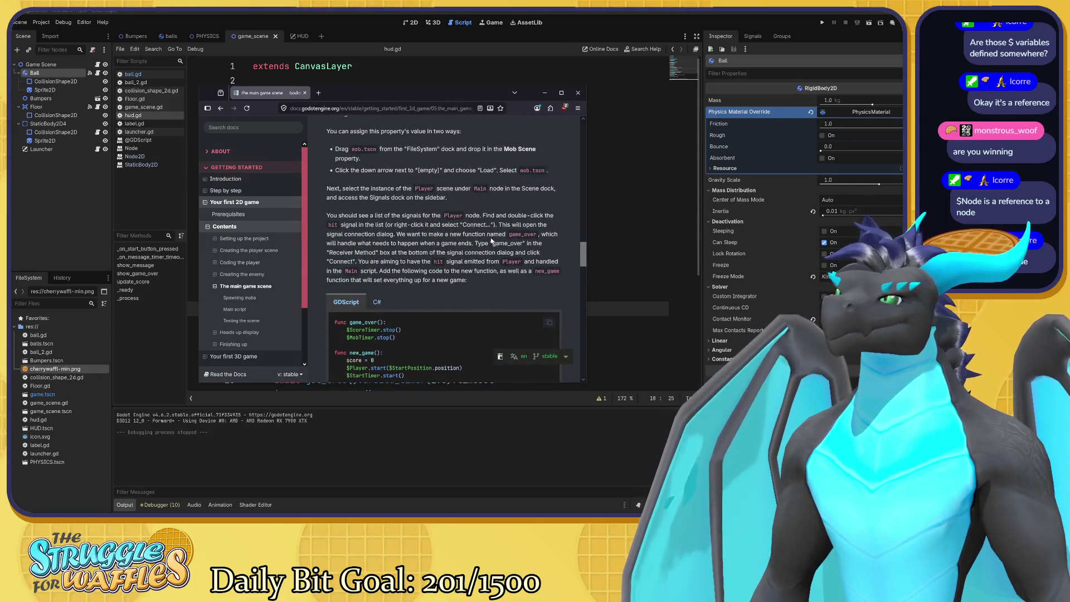
{"action": "scroll", "coordinate": [491, 241], "scroll_direction": "up", "scroll_amount": 5}
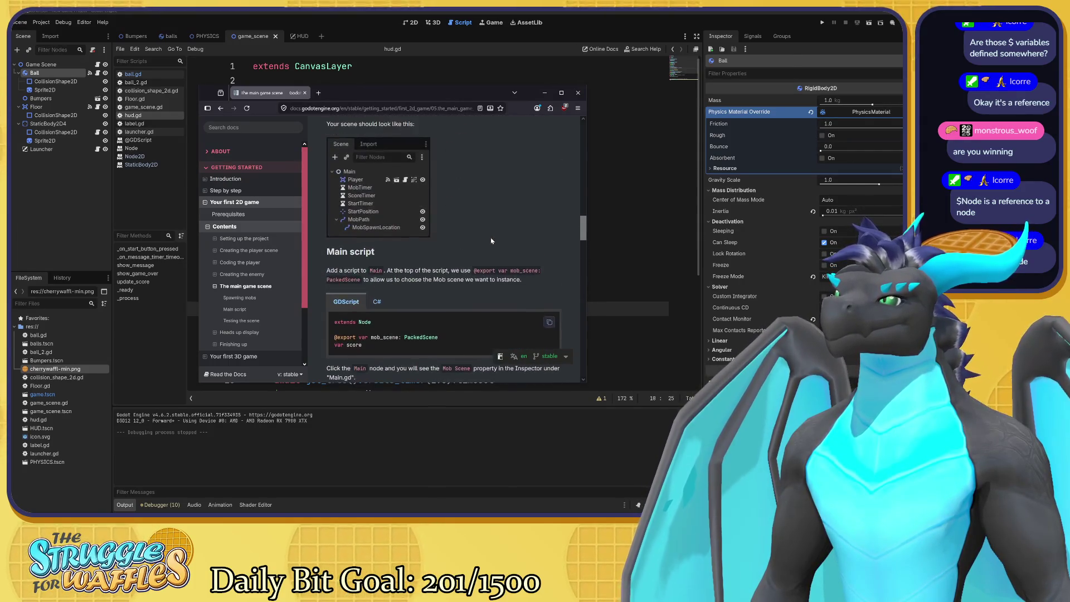
{"action": "scroll", "coordinate": [491, 241], "scroll_direction": "down", "scroll_amount": 8}
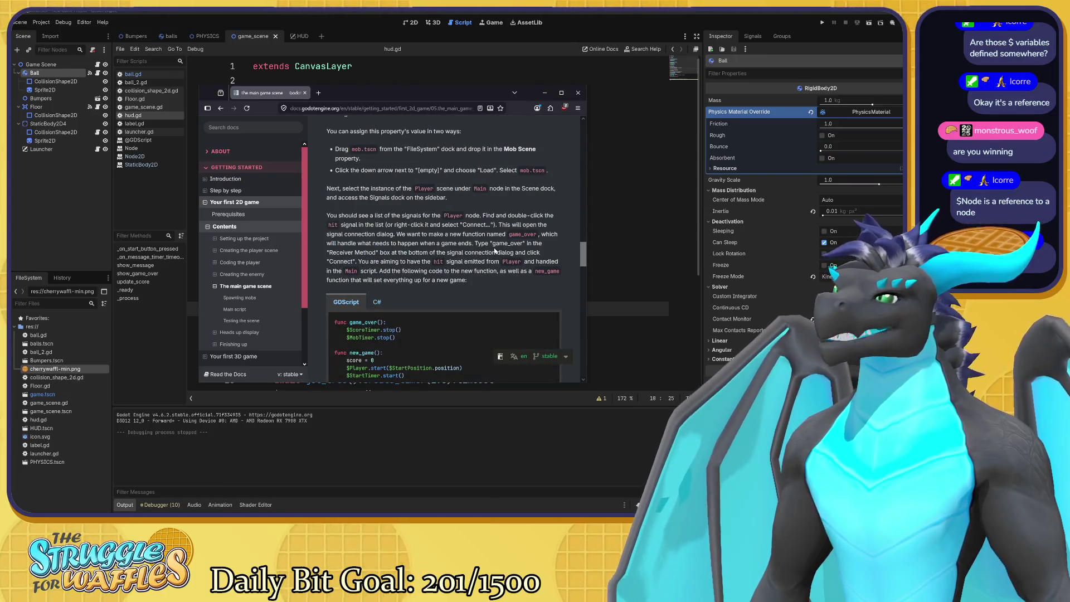
{"action": "scroll", "coordinate": [494, 251], "scroll_direction": "down", "scroll_amount": 4}
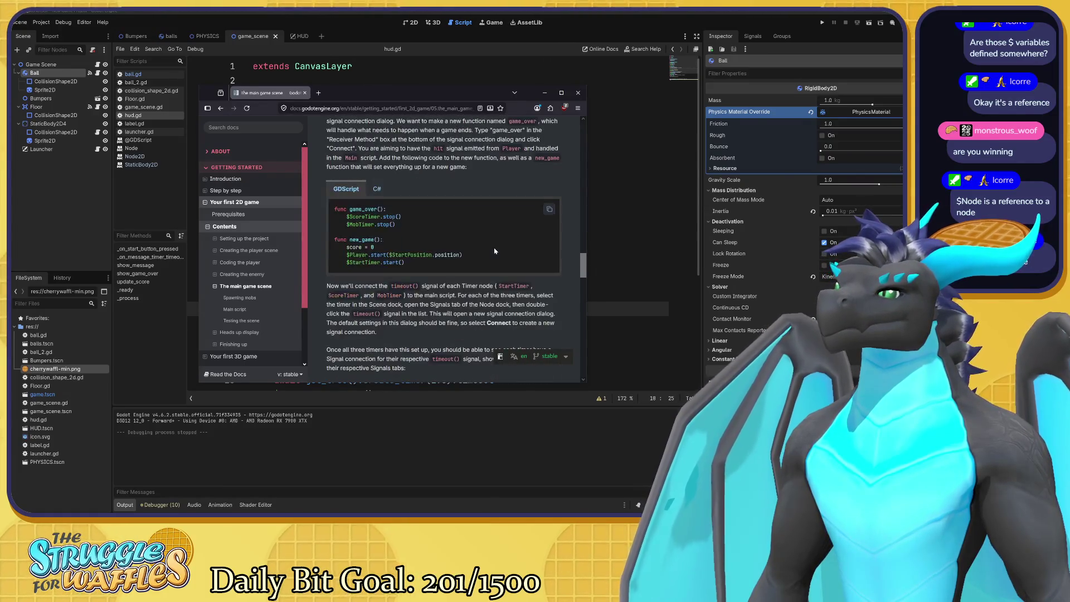
{"action": "scroll", "coordinate": [494, 250], "scroll_direction": "down", "scroll_amount": 8}
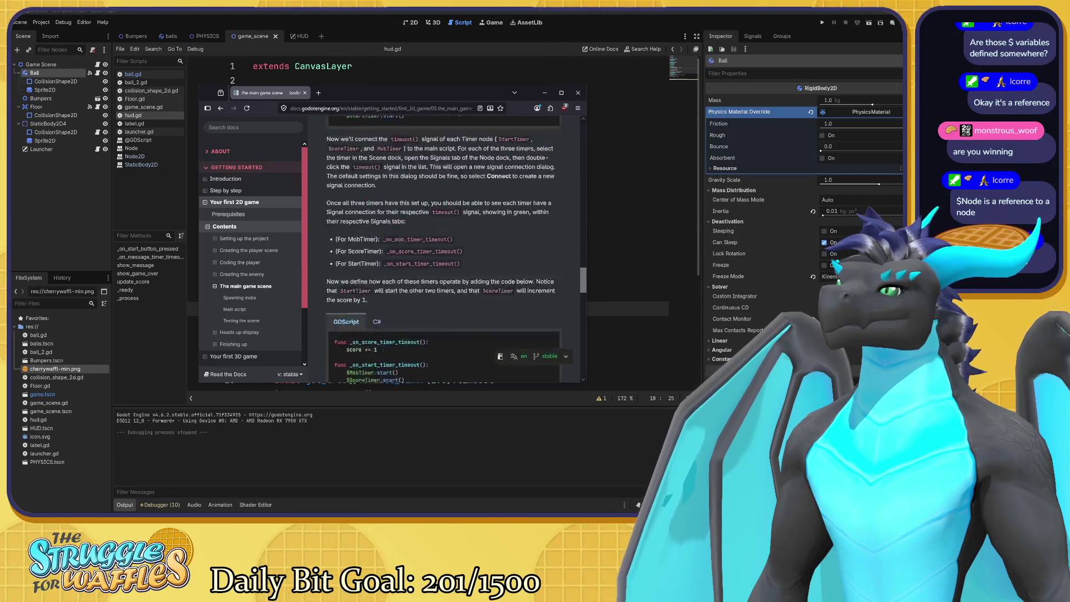
{"action": "left_click_drag", "start_coordinate": [377, 235], "coordinate": [346, 233]}
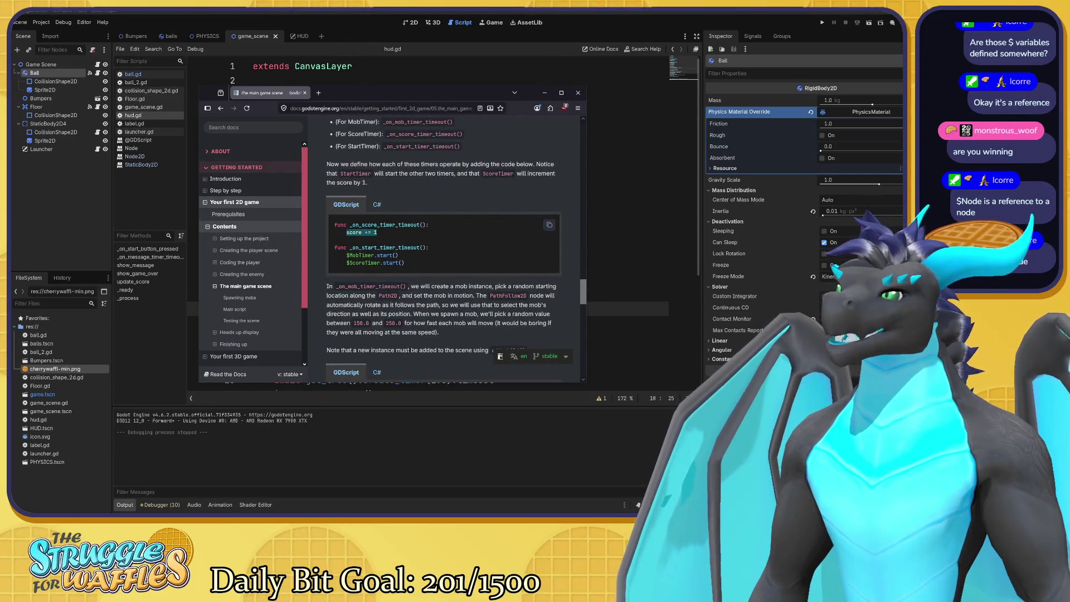
{"action": "left_click", "coordinate": [383, 236]}
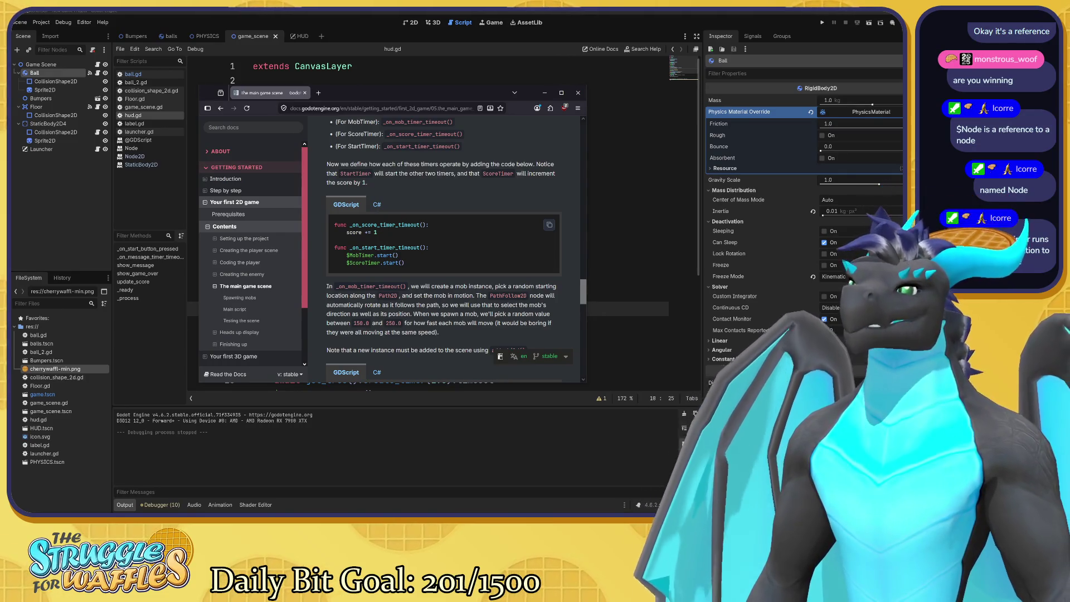
{"action": "scroll", "coordinate": [498, 199], "scroll_direction": "up", "scroll_amount": 1}
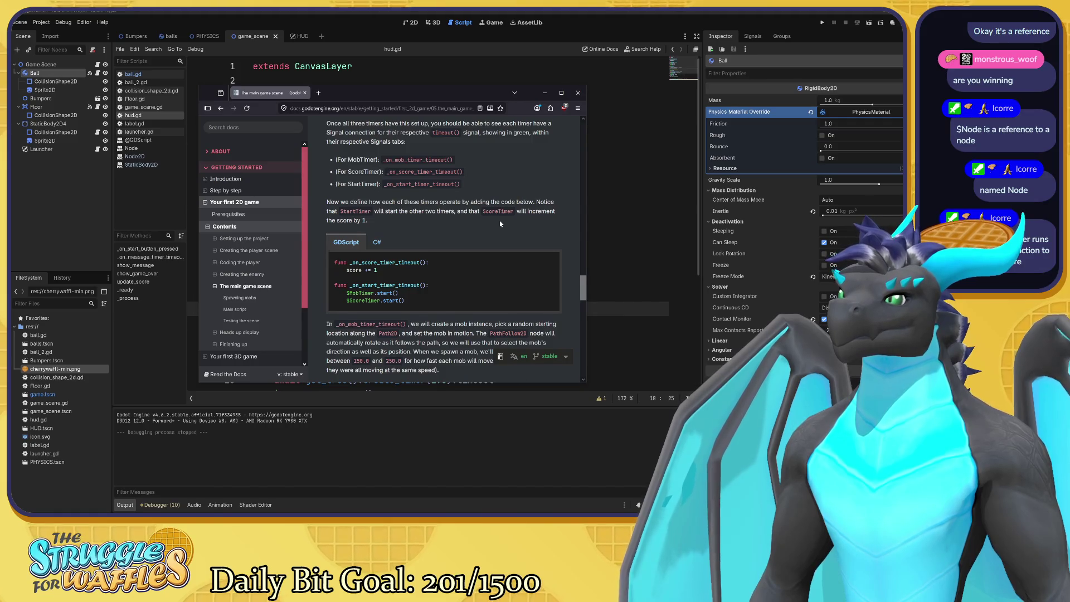
{"action": "scroll", "coordinate": [500, 224], "scroll_direction": "down", "scroll_amount": 1}
{"action": "scroll", "coordinate": [500, 223], "scroll_direction": "down", "scroll_amount": 2}
{"action": "scroll", "coordinate": [512, 227], "scroll_direction": "down", "scroll_amount": 1}
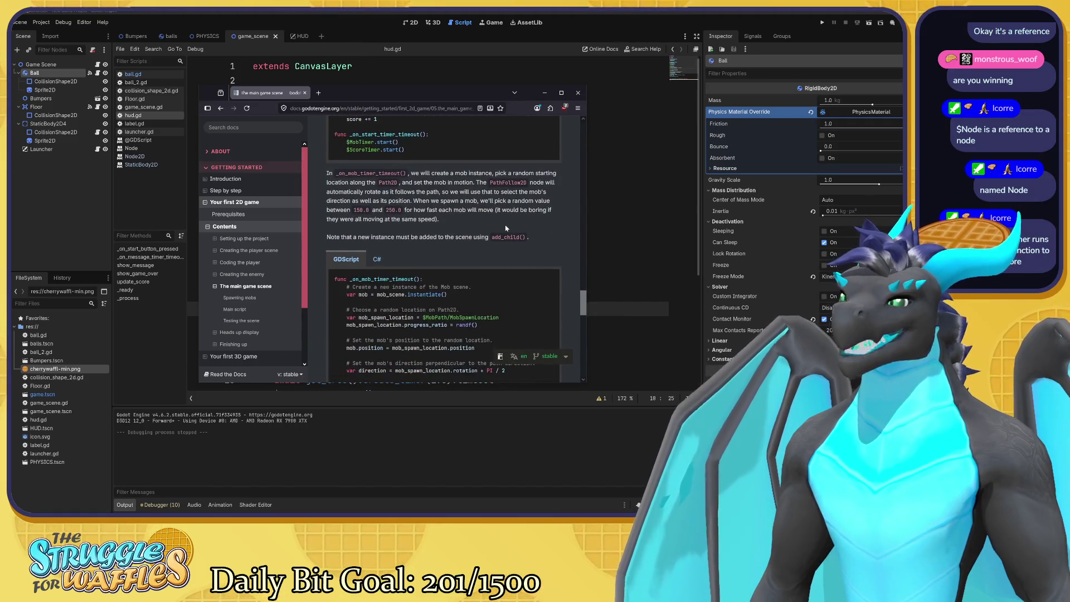
Scroll back up to review the ScoreTimer wait time of 1 and the timer descriptions
{"action": "scroll", "coordinate": [515, 229], "scroll_direction": "up", "scroll_amount": 10}
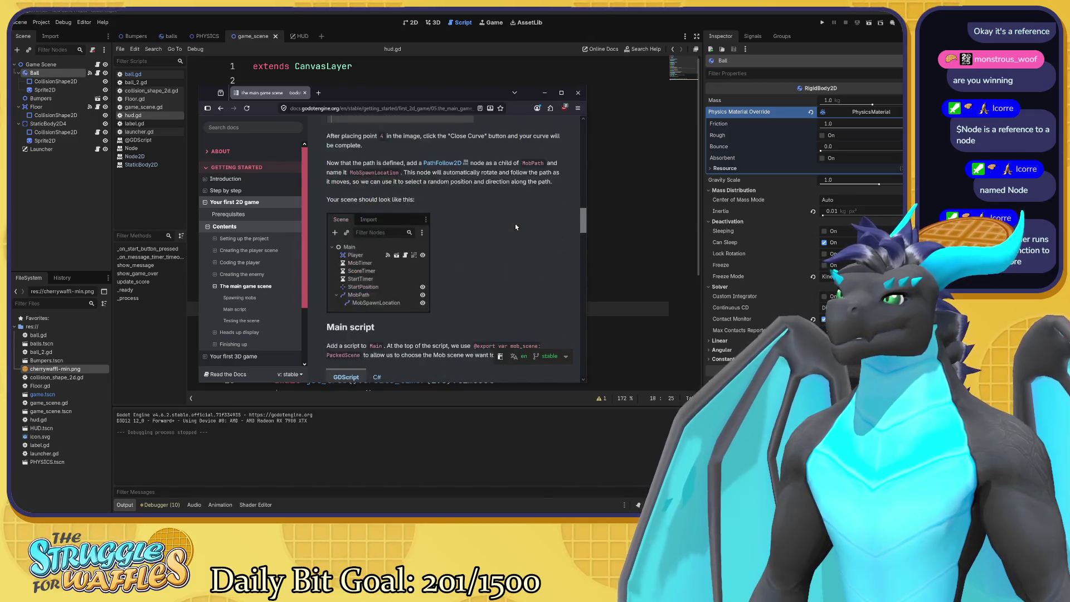
{"action": "scroll", "coordinate": [516, 227], "scroll_direction": "up", "scroll_amount": 5}
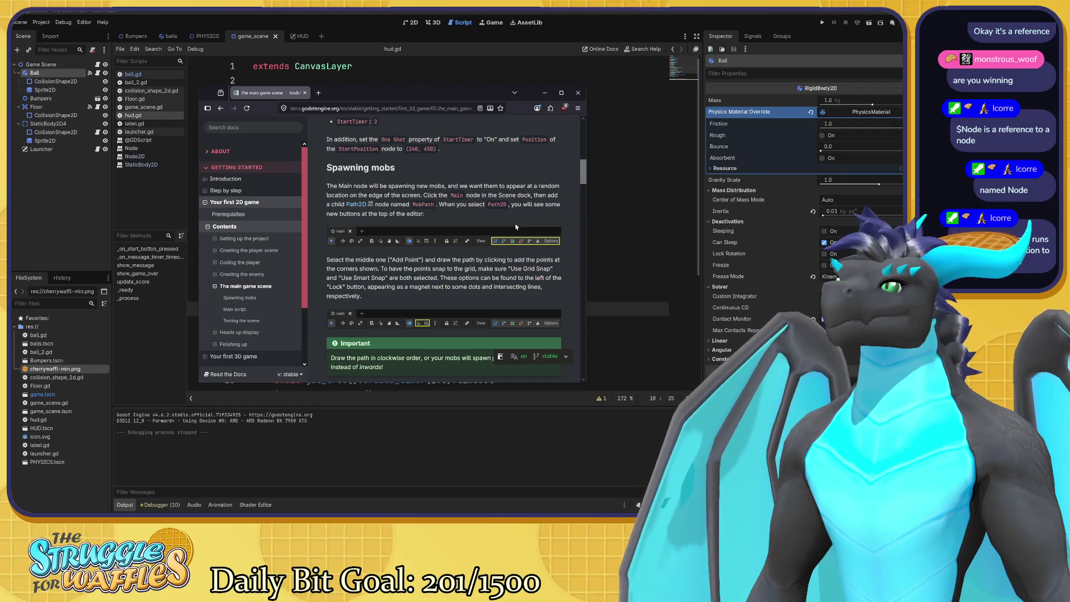
{"action": "scroll", "coordinate": [516, 227], "scroll_direction": "up", "scroll_amount": 3}
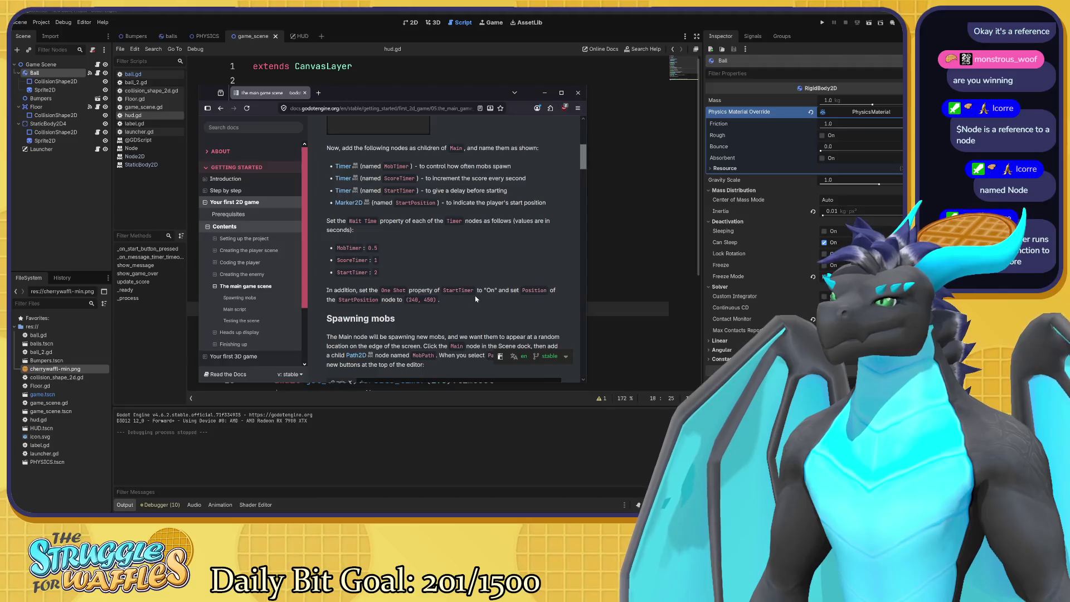
{"action": "scroll", "coordinate": [485, 282], "scroll_direction": "up", "scroll_amount": 1}
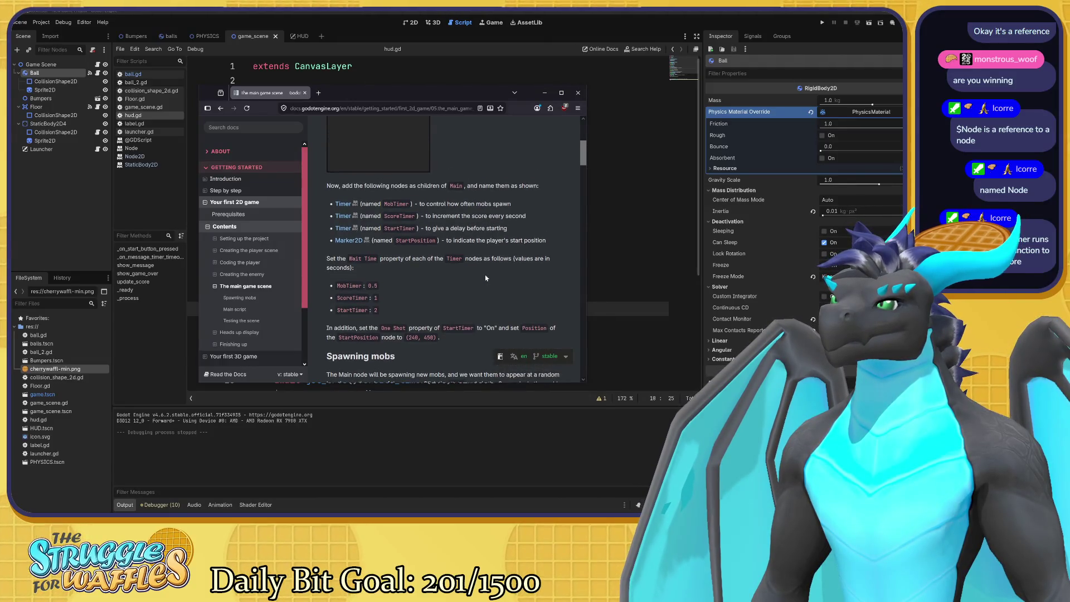
{"action": "left_click_drag", "start_coordinate": [399, 302], "coordinate": [346, 298]}
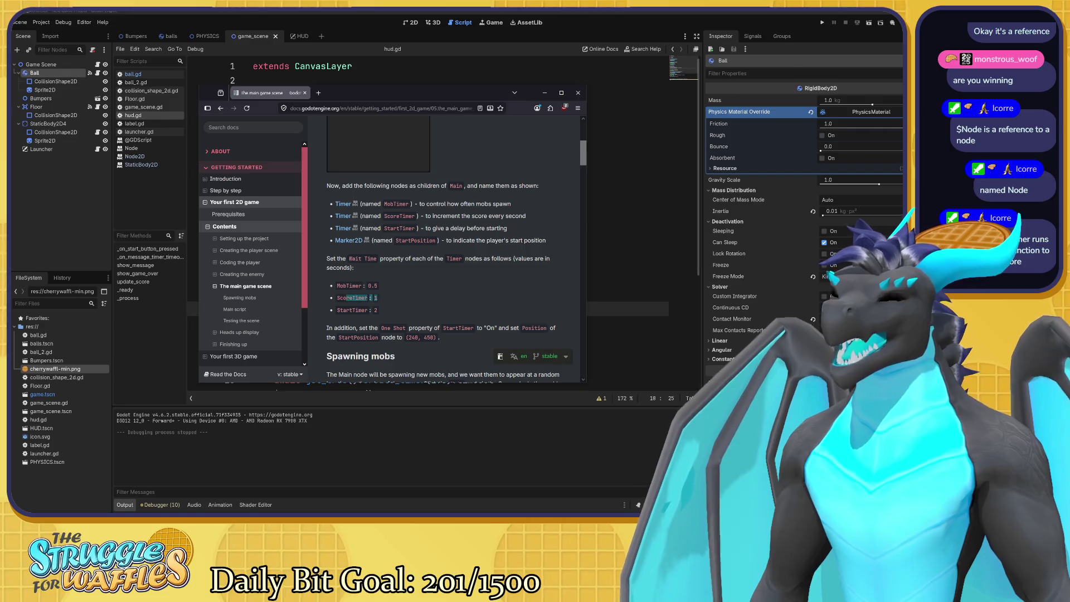
{"action": "left_click", "coordinate": [385, 298]}
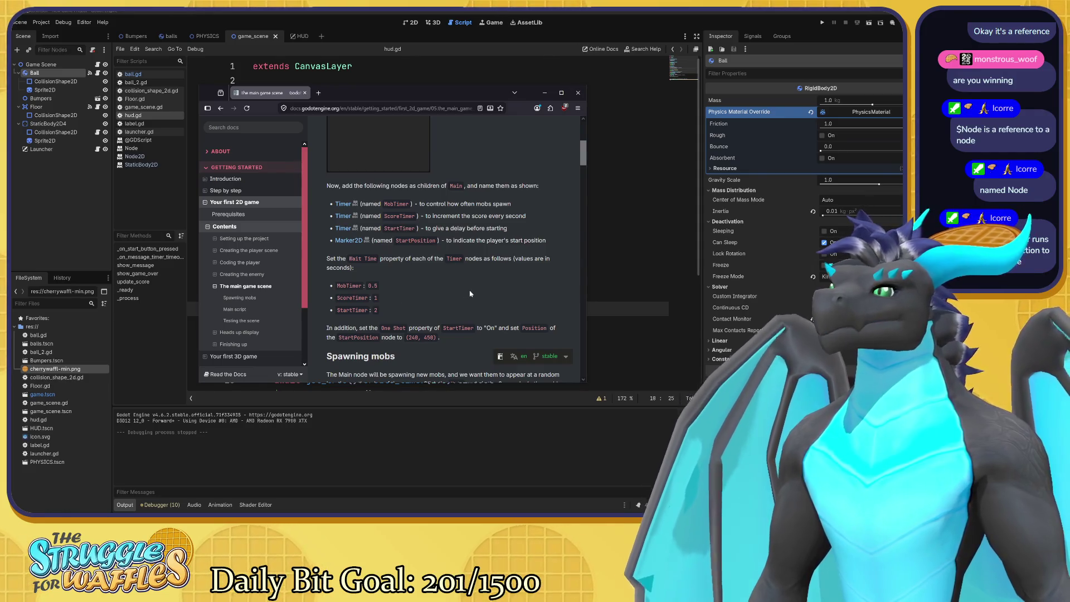
{"action": "scroll", "coordinate": [470, 294], "scroll_direction": "up", "scroll_amount": 2}
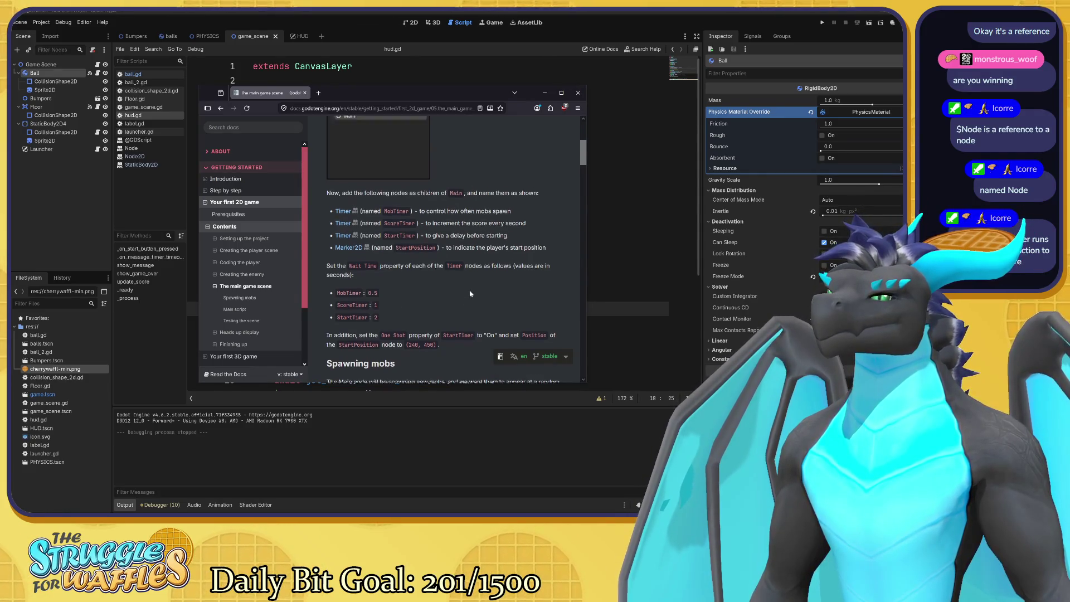
{"action": "left_click_drag", "start_coordinate": [433, 254], "coordinate": [532, 263]}
{"action": "left_click", "coordinate": [531, 263]}
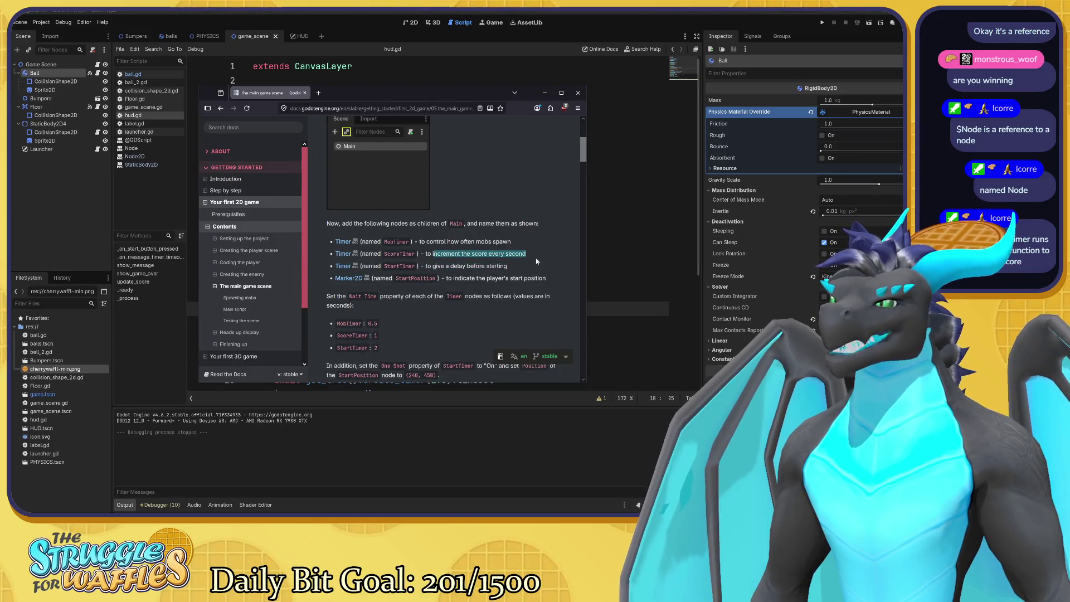
{"action": "scroll", "coordinate": [532, 263], "scroll_direction": "up", "scroll_amount": 3}
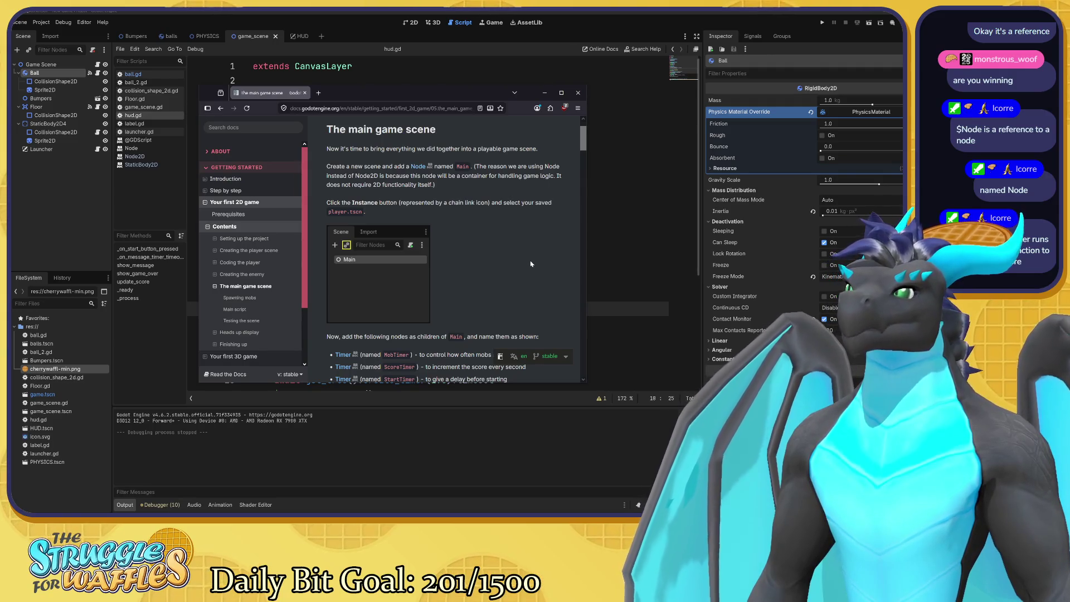
Read down from the mob timer code to the 'Testing the scene' section and its main scene Tip
{"action": "scroll", "coordinate": [531, 264], "scroll_direction": "down", "scroll_amount": 3}
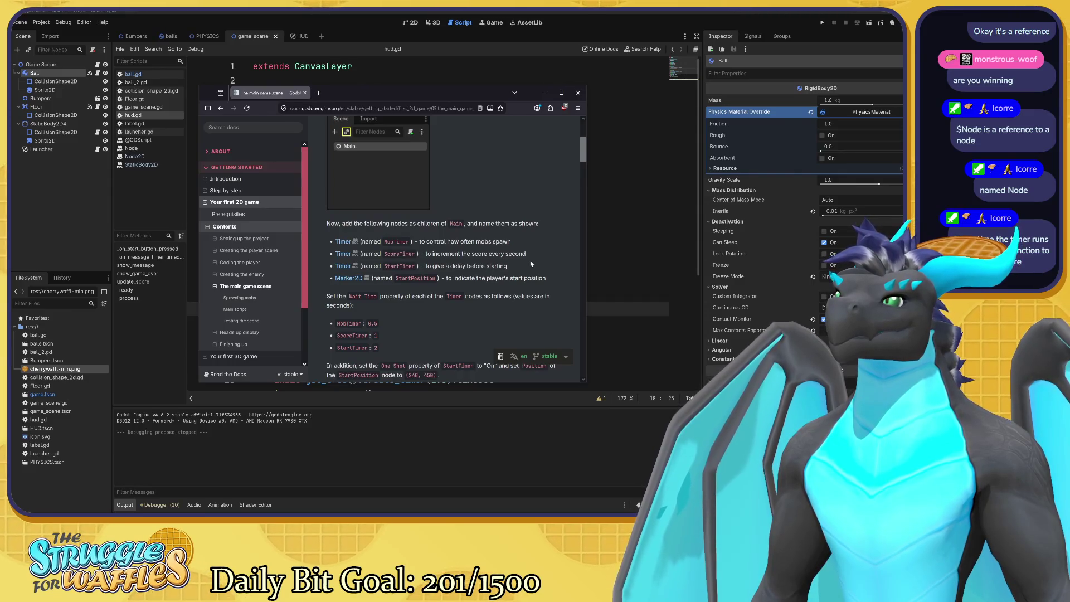
{"action": "scroll", "coordinate": [531, 263], "scroll_direction": "down", "scroll_amount": 3}
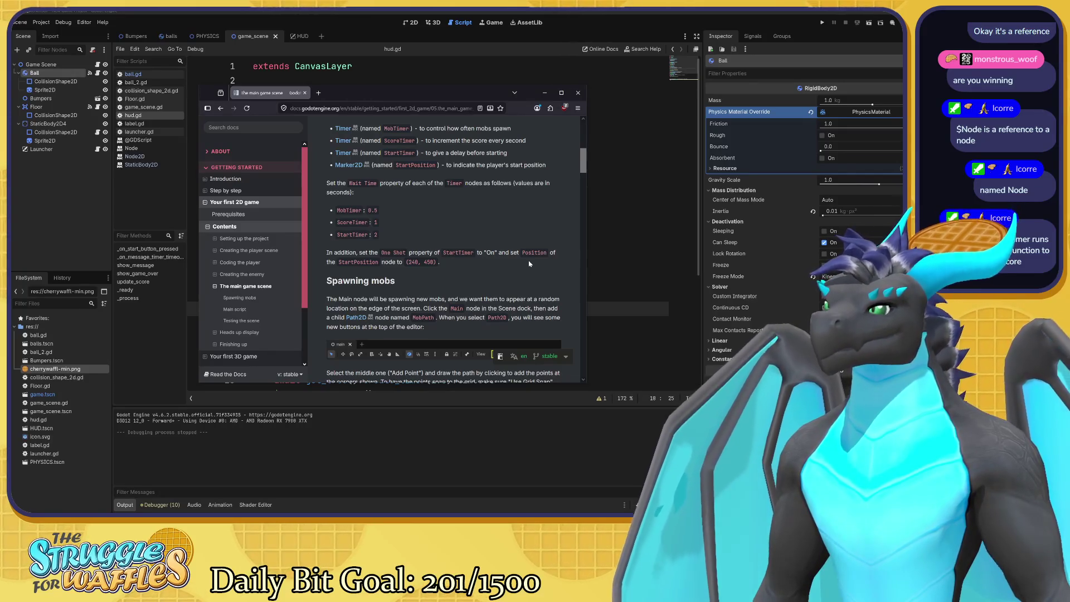
{"action": "scroll", "coordinate": [529, 264], "scroll_direction": "down", "scroll_amount": 3}
{"action": "scroll", "coordinate": [530, 264], "scroll_direction": "down", "scroll_amount": 4}
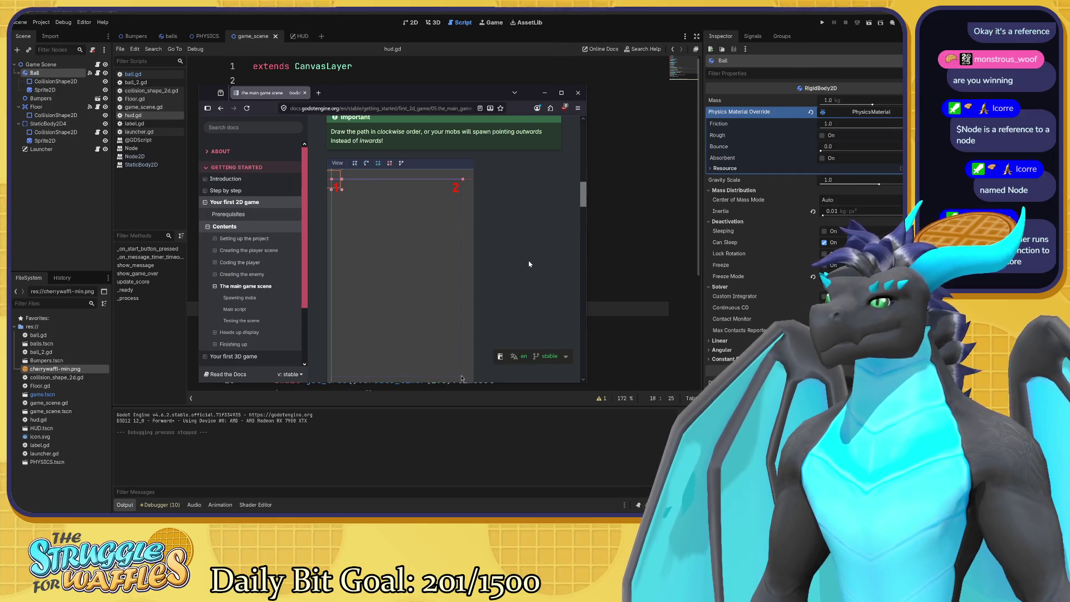
{"action": "scroll", "coordinate": [530, 264], "scroll_direction": "down", "scroll_amount": 4}
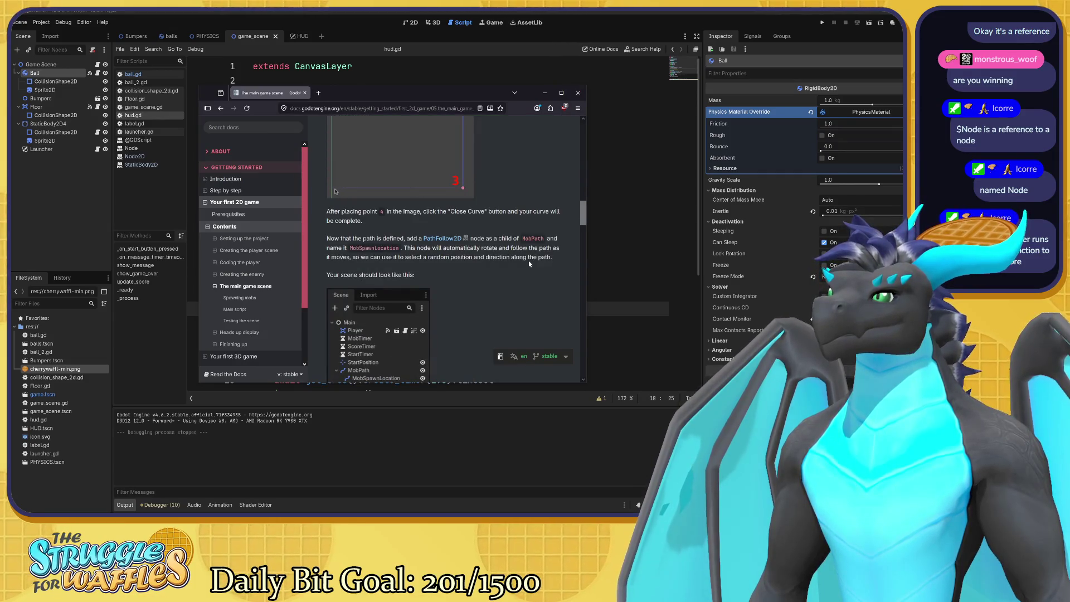
{"action": "scroll", "coordinate": [529, 263], "scroll_direction": "down", "scroll_amount": 4}
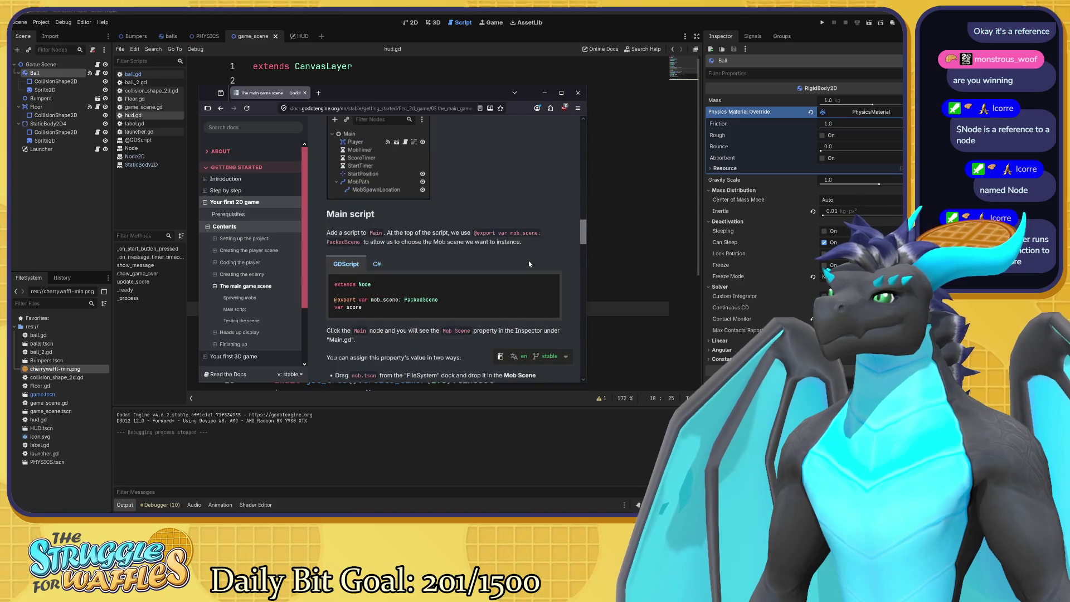
{"action": "scroll", "coordinate": [530, 264], "scroll_direction": "down", "scroll_amount": 2}
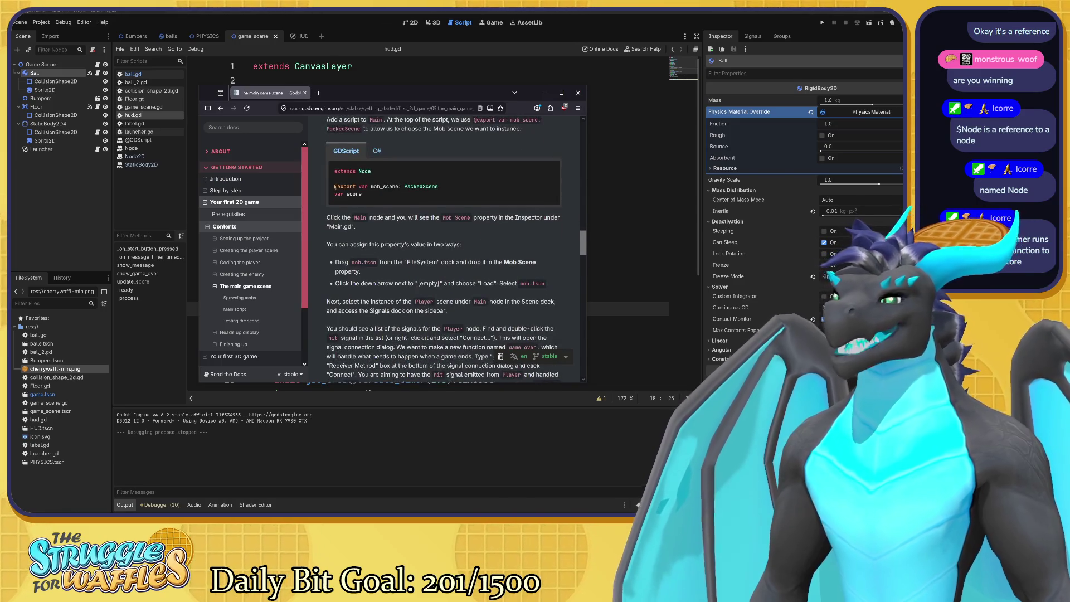
{"action": "scroll", "coordinate": [525, 275], "scroll_direction": "down", "scroll_amount": 4}
{"action": "scroll", "coordinate": [526, 275], "scroll_direction": "down", "scroll_amount": 4}
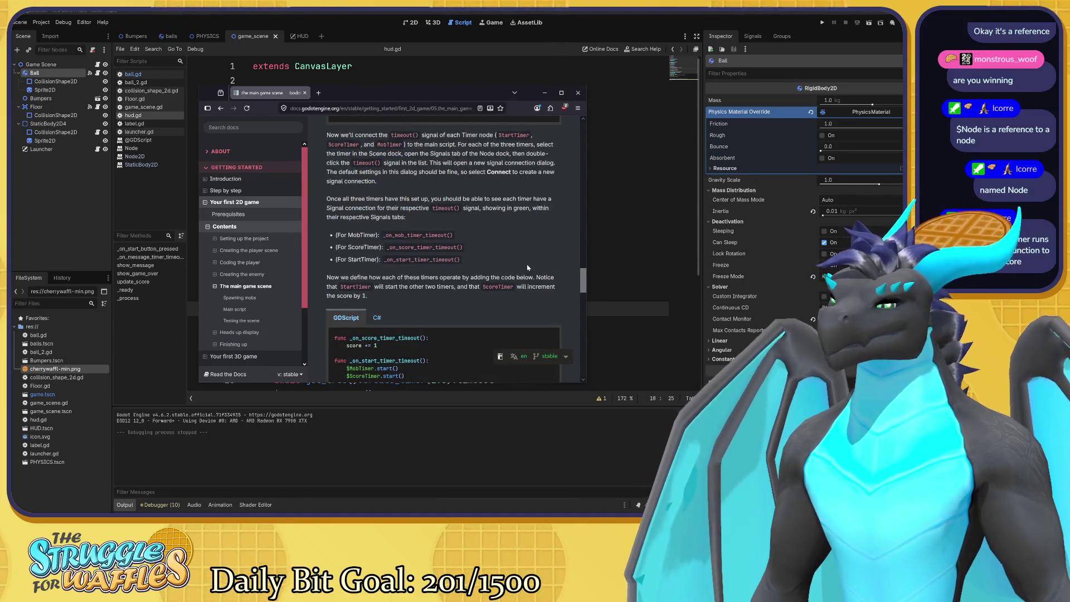
{"action": "scroll", "coordinate": [528, 267], "scroll_direction": "down", "scroll_amount": 2}
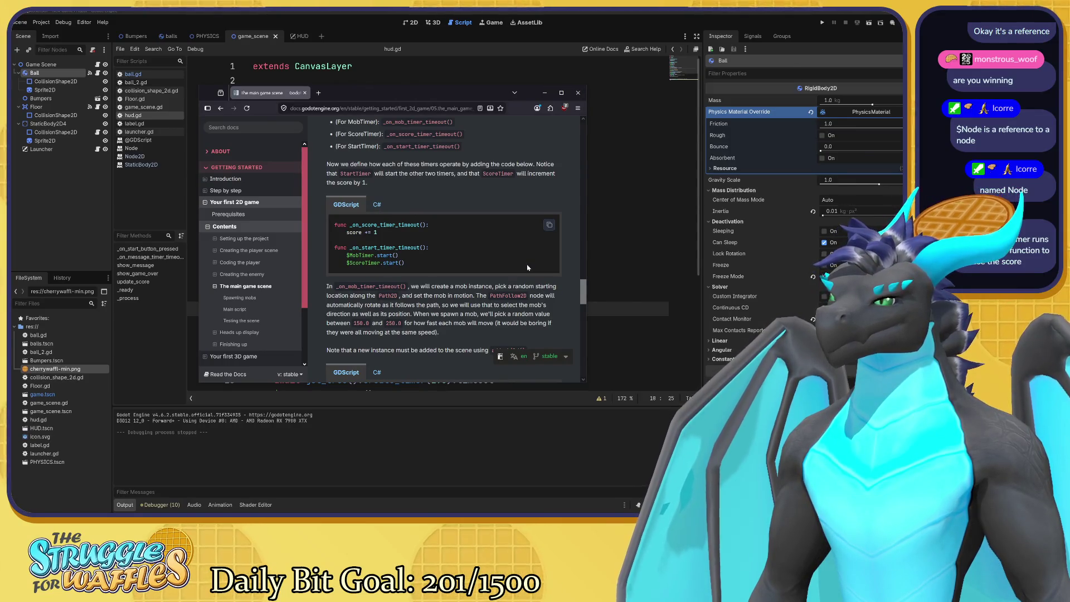
{"action": "scroll", "coordinate": [528, 268], "scroll_direction": "down", "scroll_amount": 2}
{"action": "scroll", "coordinate": [528, 268], "scroll_direction": "down", "scroll_amount": 3}
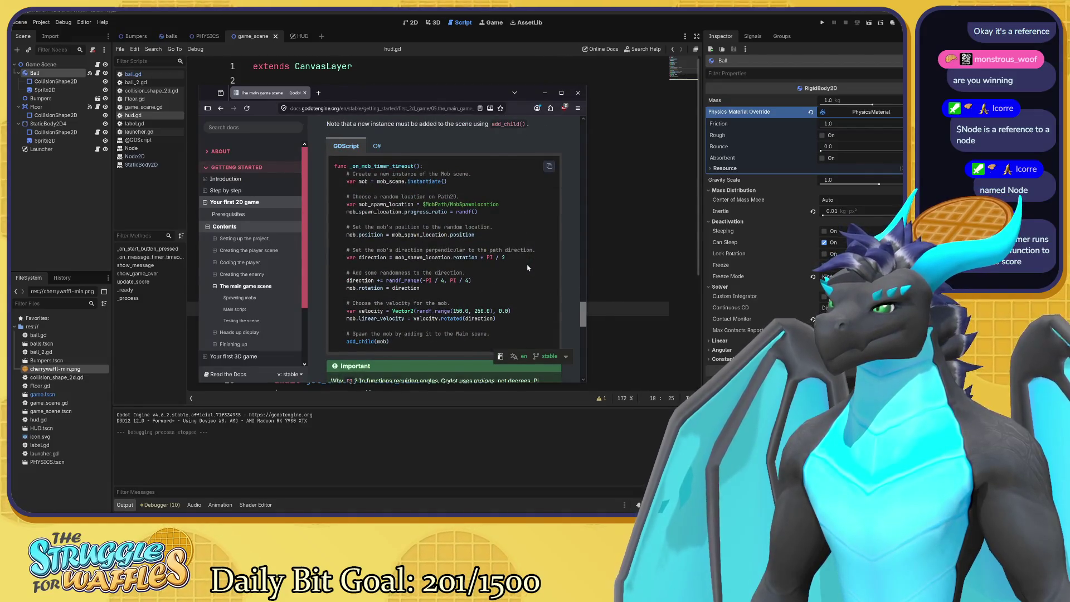
{"action": "scroll", "coordinate": [528, 267], "scroll_direction": "down", "scroll_amount": 1}
{"action": "scroll", "coordinate": [528, 268], "scroll_direction": "down", "scroll_amount": 3}
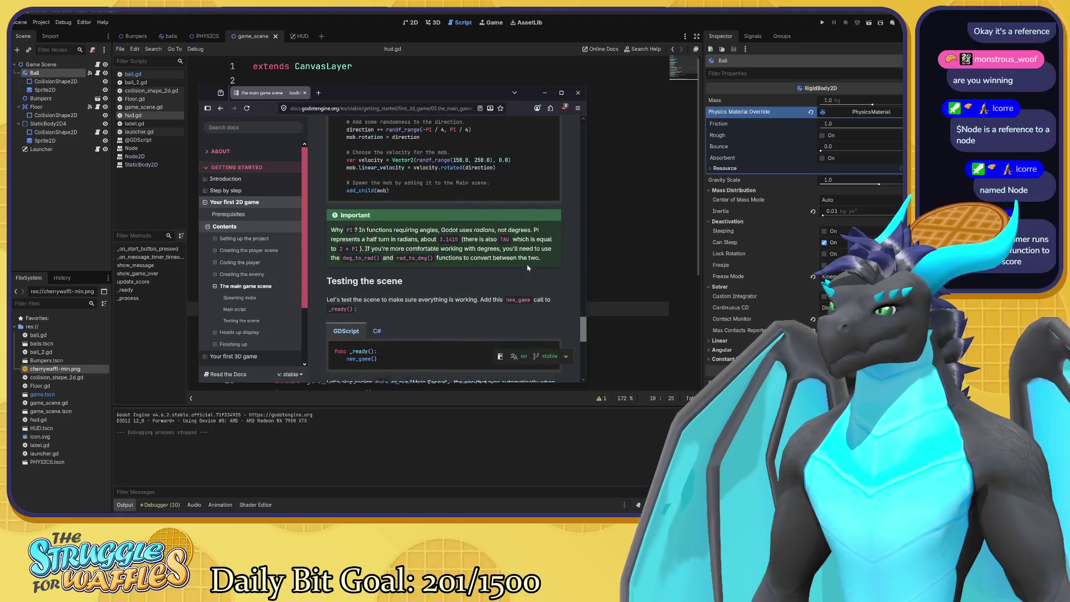
{"action": "scroll", "coordinate": [528, 267], "scroll_direction": "down", "scroll_amount": 3}
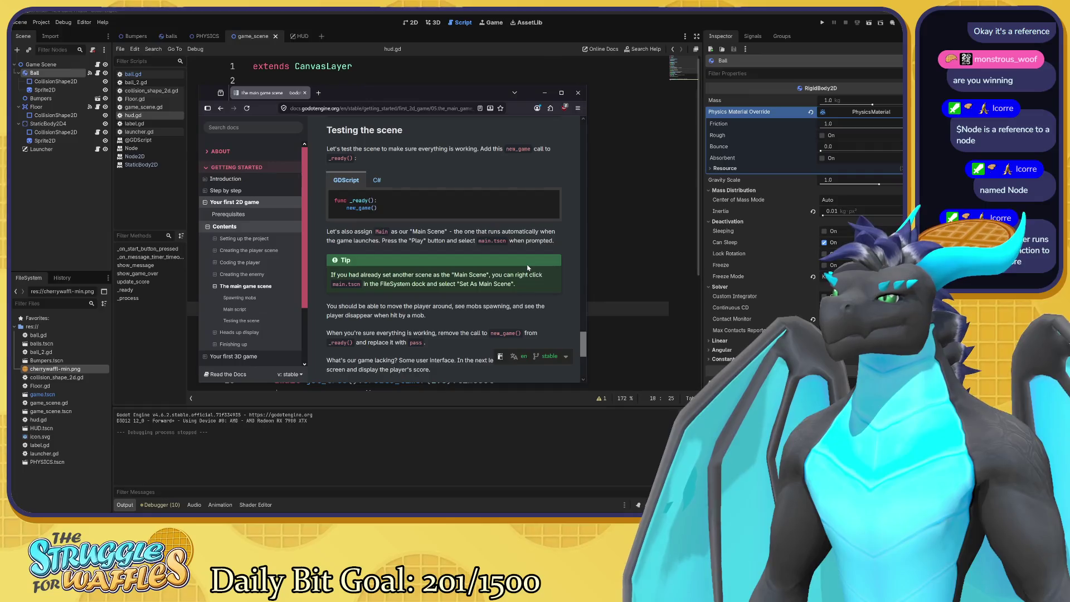
{"action": "scroll", "coordinate": [528, 268], "scroll_direction": "down", "scroll_amount": 2}
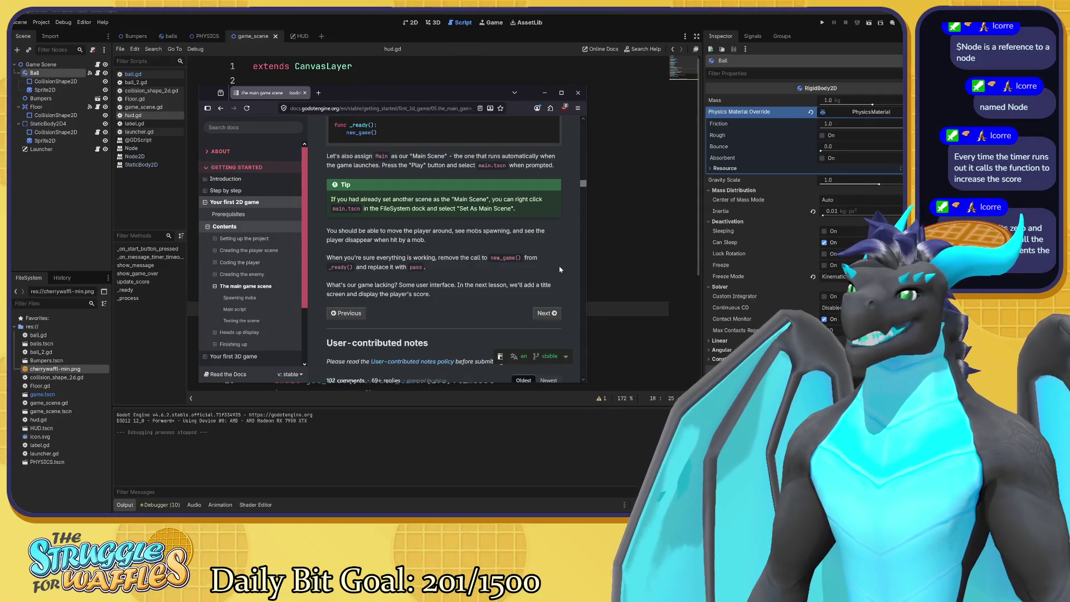
{"action": "scroll", "coordinate": [558, 270], "scroll_direction": "up", "scroll_amount": 2}
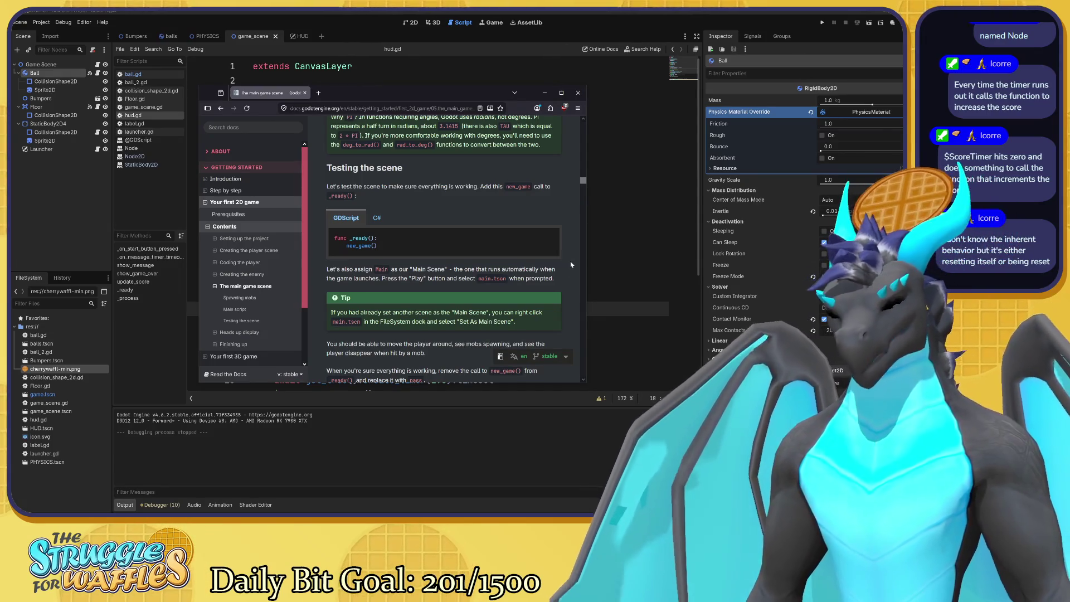
{"action": "scroll", "coordinate": [570, 265], "scroll_direction": "up", "scroll_amount": 2}
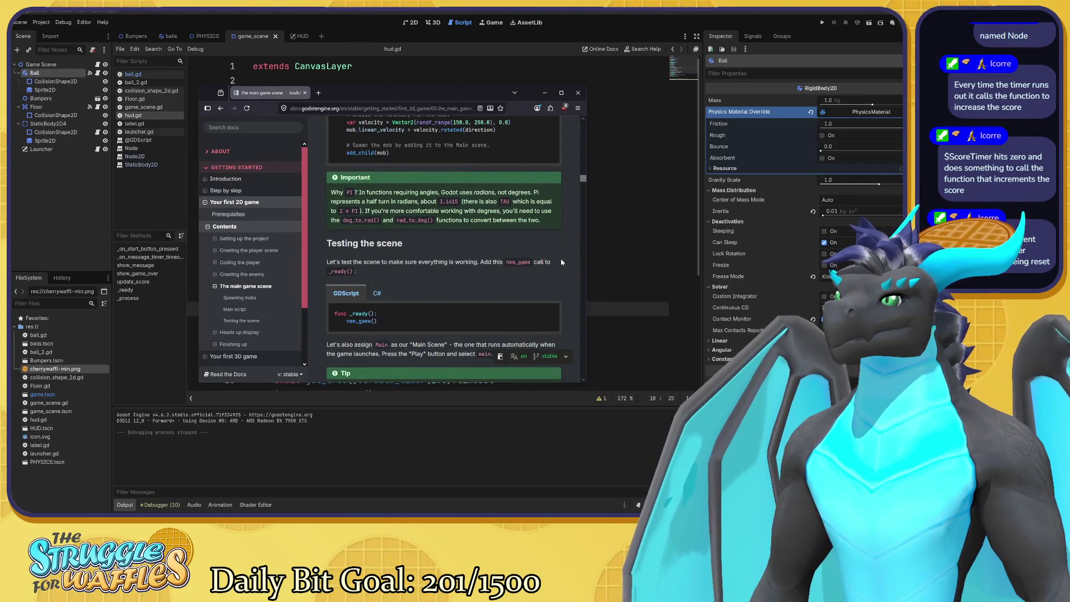
{"action": "scroll", "coordinate": [562, 262], "scroll_direction": "up", "scroll_amount": 2}
{"action": "scroll", "coordinate": [562, 262], "scroll_direction": "up", "scroll_amount": 2}
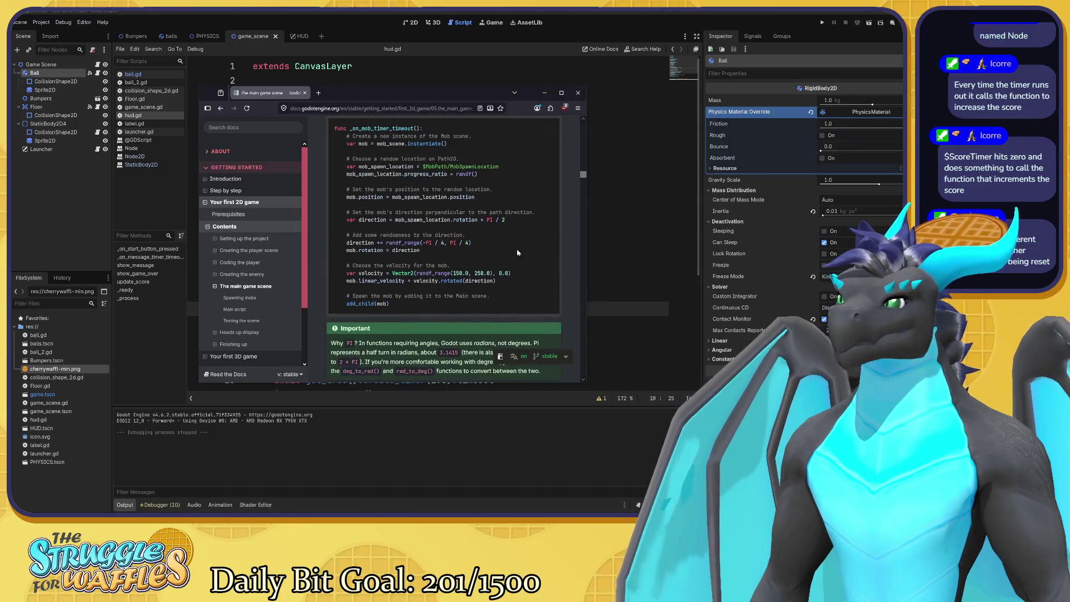
{"action": "left_click", "coordinate": [262, 275]}
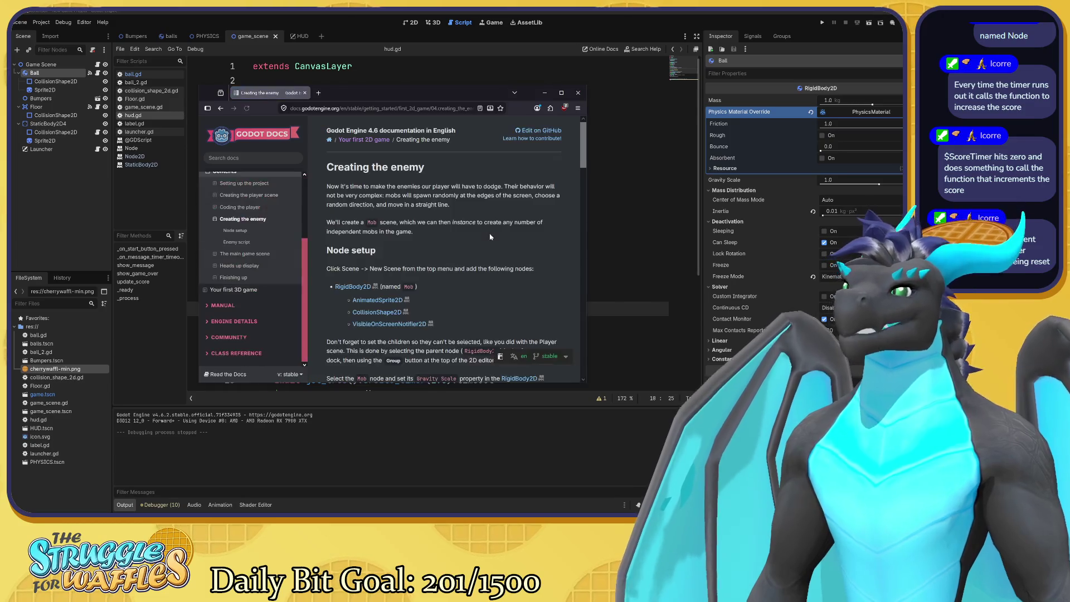
{"action": "scroll", "coordinate": [491, 237], "scroll_direction": "down", "scroll_amount": 10}
{"action": "scroll", "coordinate": [497, 244], "scroll_direction": "down", "scroll_amount": 3}
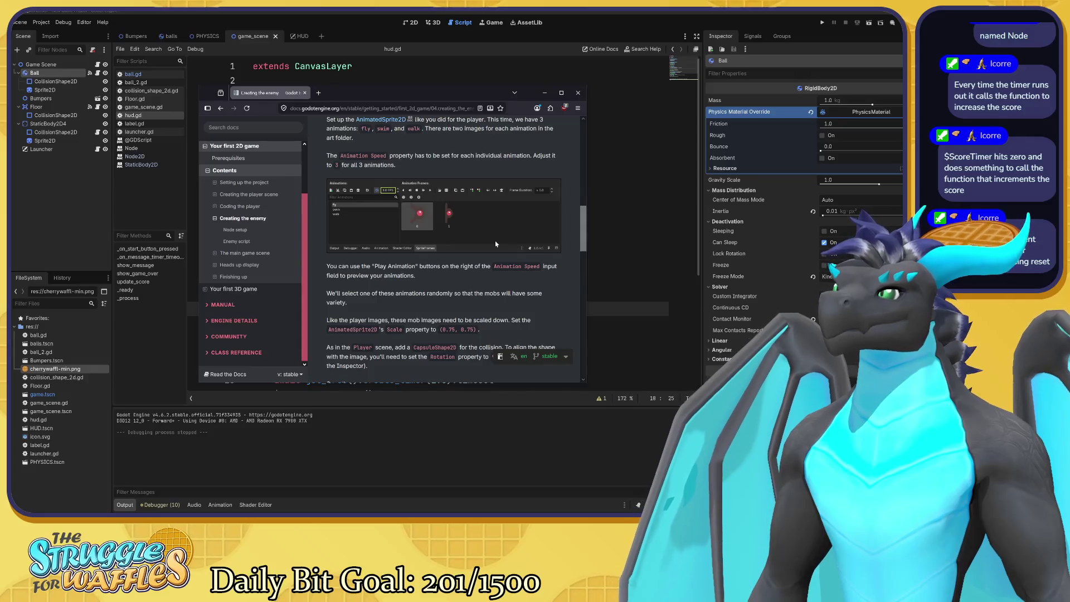
{"action": "scroll", "coordinate": [496, 243], "scroll_direction": "down", "scroll_amount": 5}
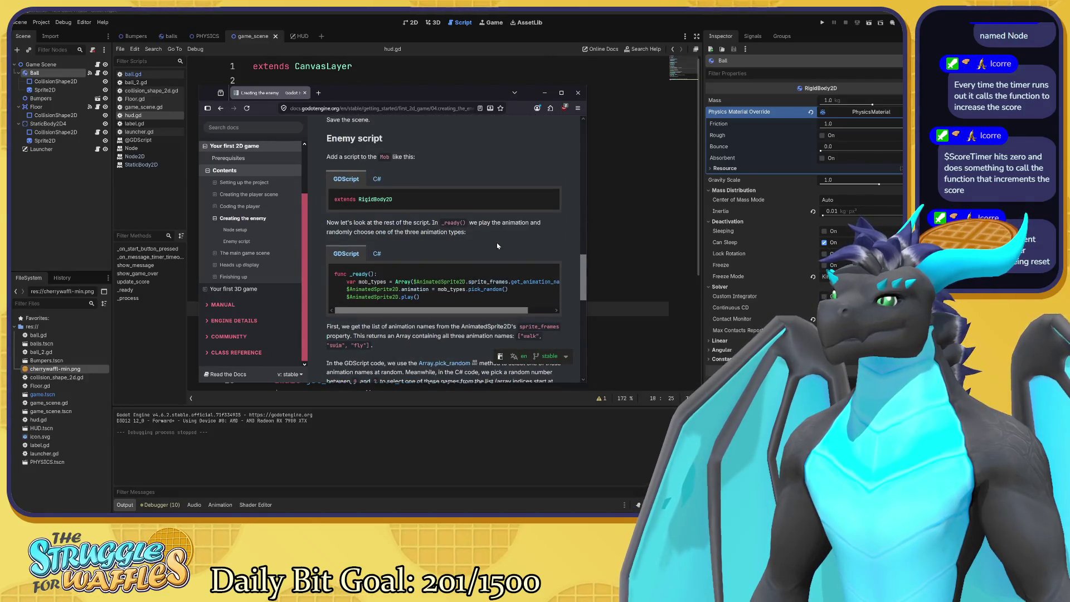
{"action": "scroll", "coordinate": [498, 246], "scroll_direction": "down", "scroll_amount": 3}
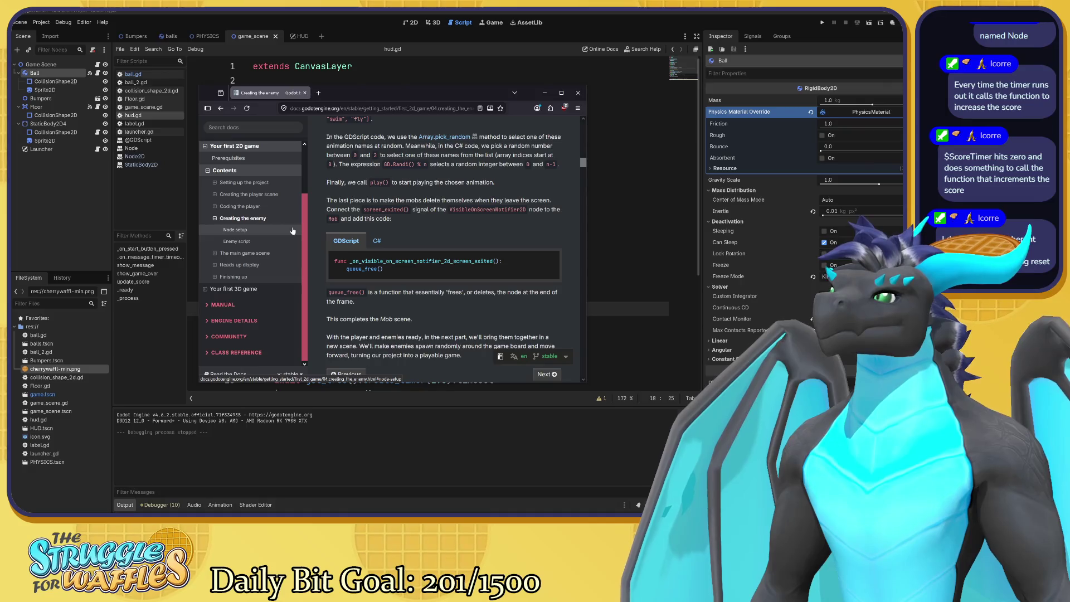
{"action": "scroll", "coordinate": [439, 247], "scroll_direction": "down", "scroll_amount": 4}
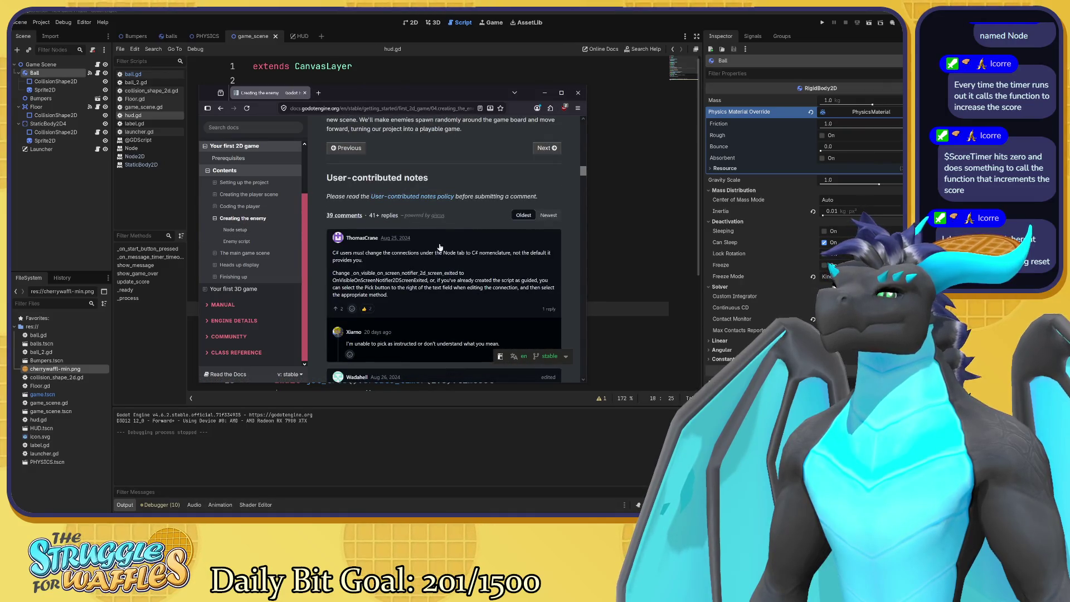
{"action": "key", "text": "alt+Right"}
{"action": "scroll", "coordinate": [451, 216], "scroll_direction": "down", "scroll_amount": 3}
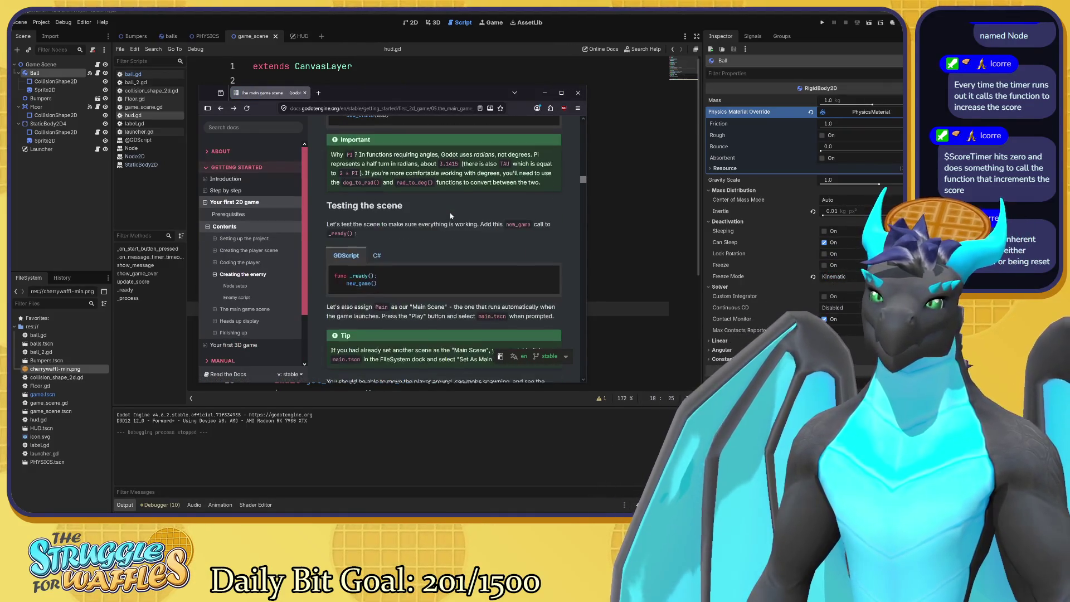
Reopen The main game scene from the sidebar and scroll down to the game_over()/new_game() GDScript block
{"action": "scroll", "coordinate": [451, 216], "scroll_direction": "down", "scroll_amount": 6}
{"action": "scroll", "coordinate": [451, 215], "scroll_direction": "up", "scroll_amount": 10}
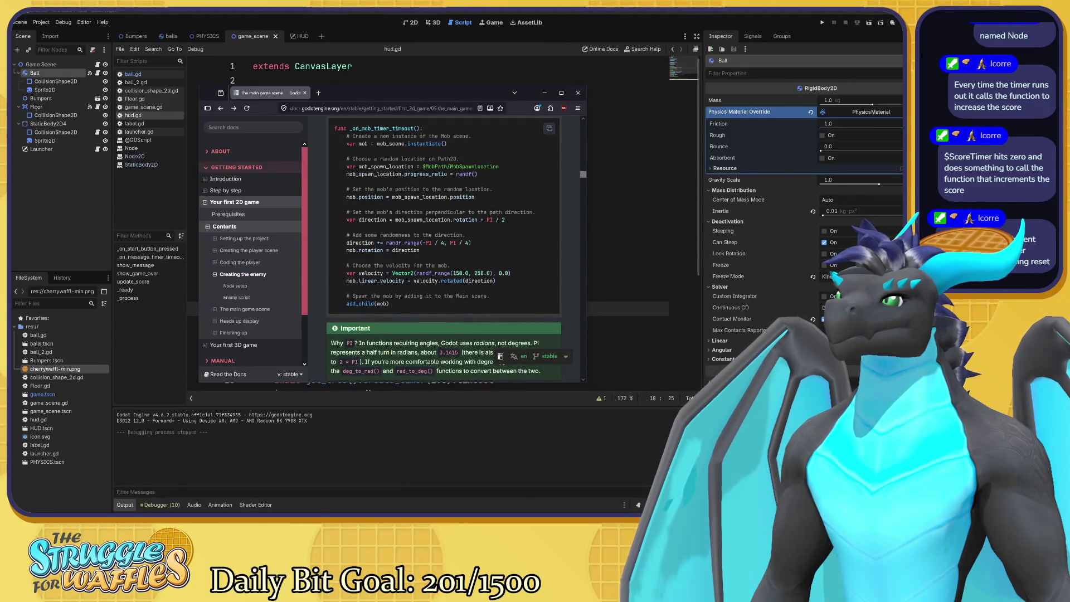
{"action": "scroll", "coordinate": [451, 216], "scroll_direction": "up", "scroll_amount": 5}
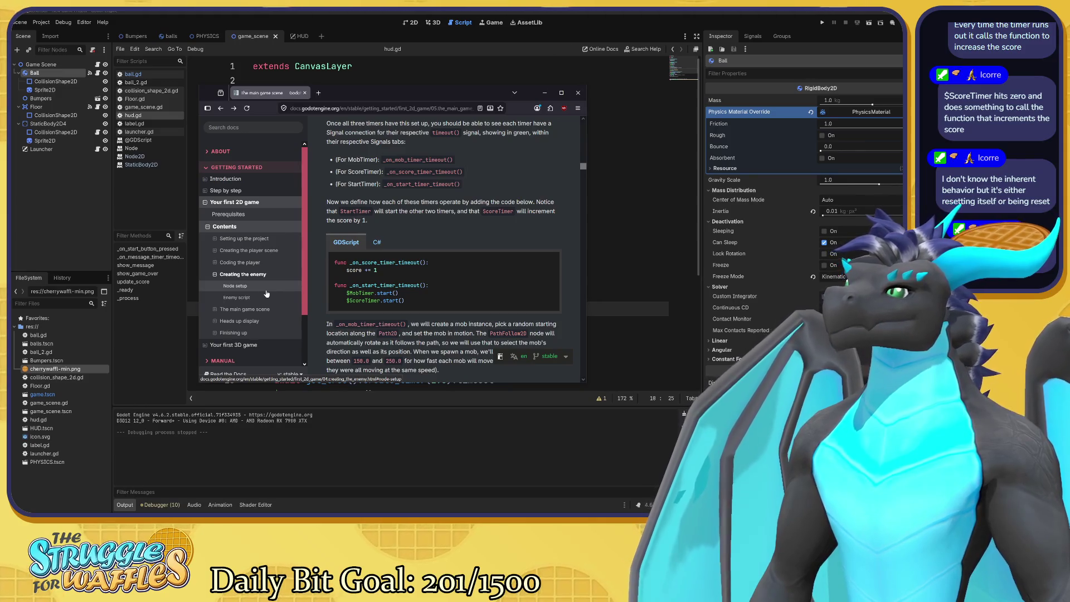
{"action": "left_click", "coordinate": [268, 311]}
{"action": "scroll", "coordinate": [547, 233], "scroll_direction": "down", "scroll_amount": 3}
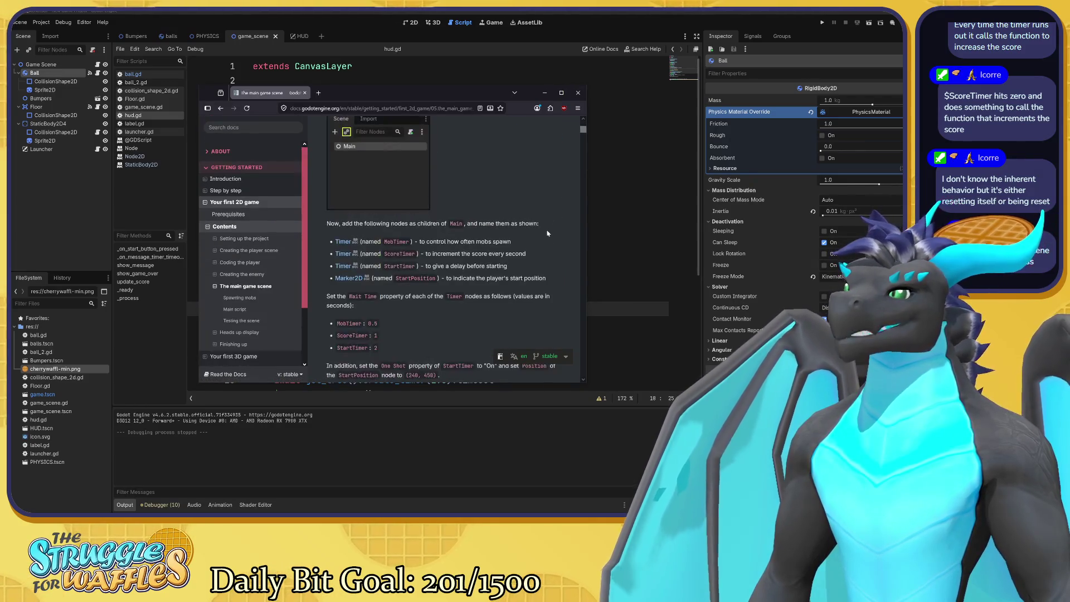
{"action": "scroll", "coordinate": [419, 185], "scroll_direction": "down", "scroll_amount": 3}
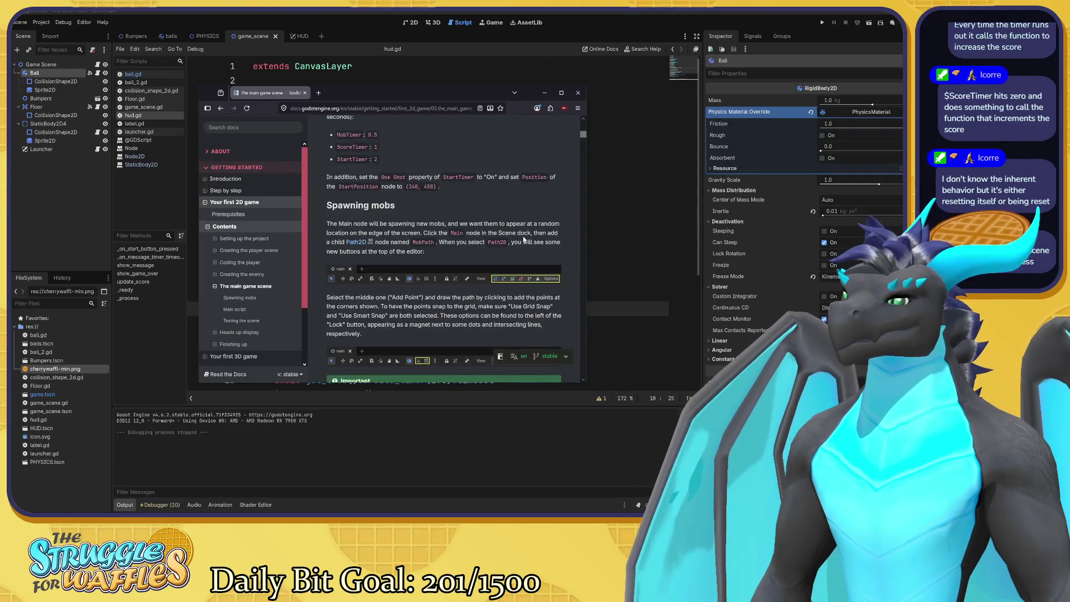
{"action": "scroll", "coordinate": [483, 205], "scroll_direction": "down", "scroll_amount": 3}
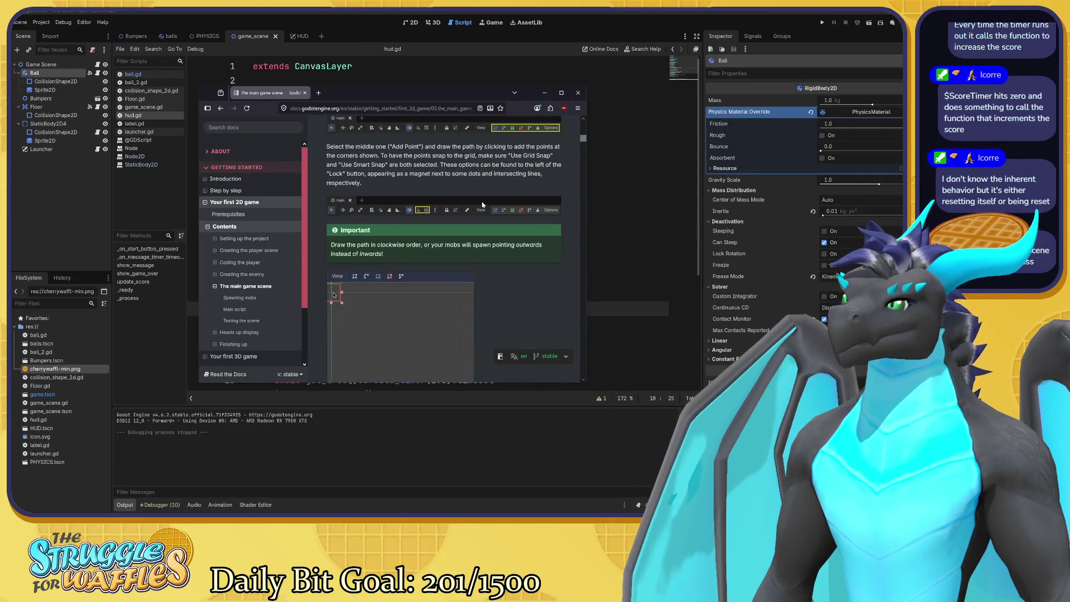
{"action": "scroll", "coordinate": [491, 222], "scroll_direction": "down", "scroll_amount": 3}
{"action": "scroll", "coordinate": [502, 233], "scroll_direction": "down", "scroll_amount": 3}
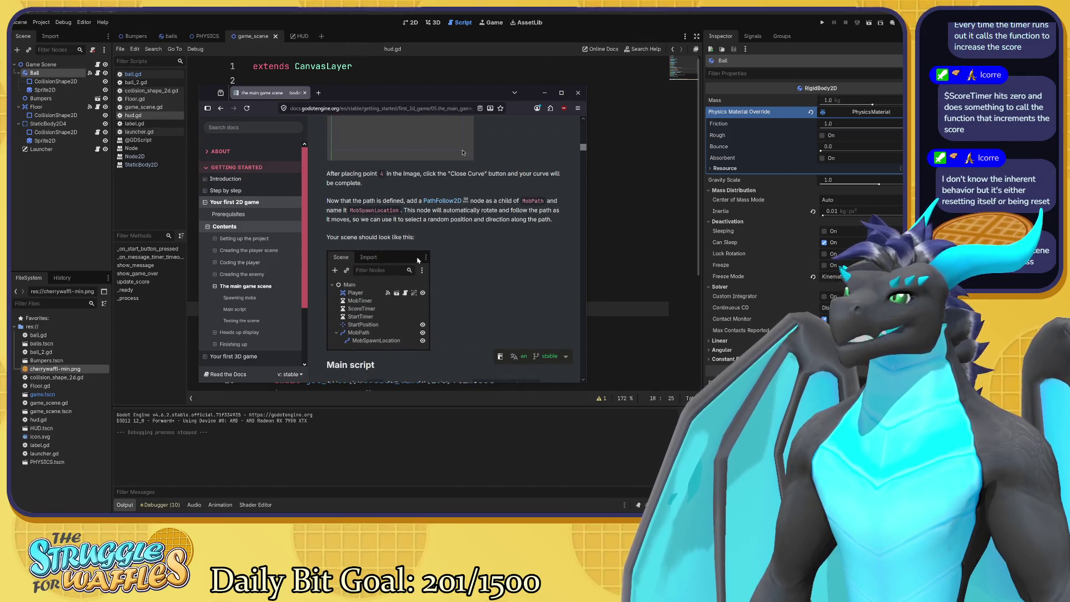
{"action": "scroll", "coordinate": [416, 258], "scroll_direction": "down", "scroll_amount": 3}
{"action": "scroll", "coordinate": [473, 184], "scroll_direction": "down", "scroll_amount": 1}
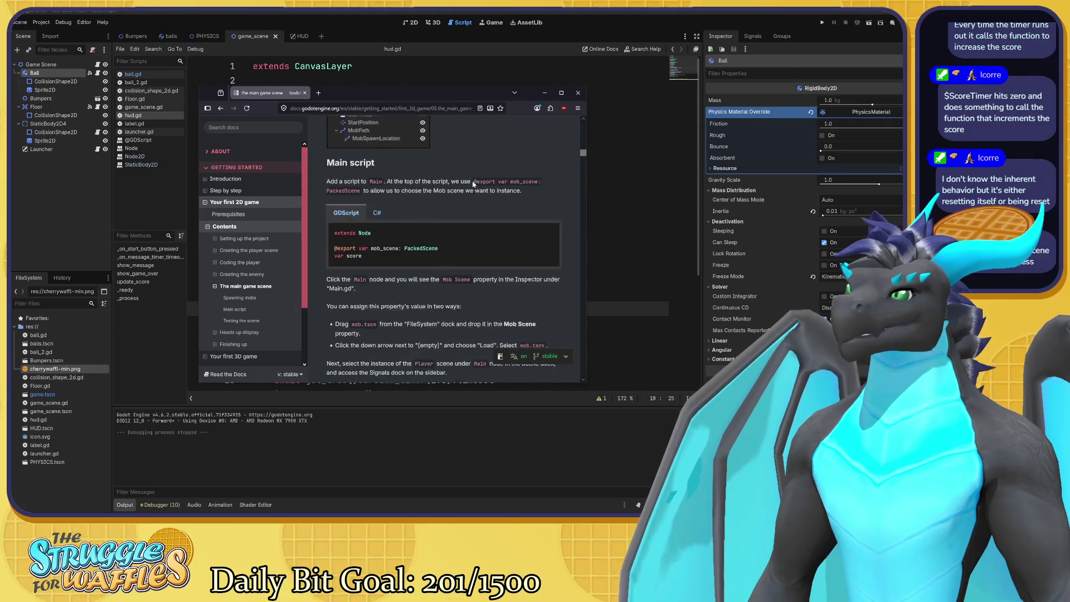
{"action": "scroll", "coordinate": [471, 195], "scroll_direction": "down", "scroll_amount": 3}
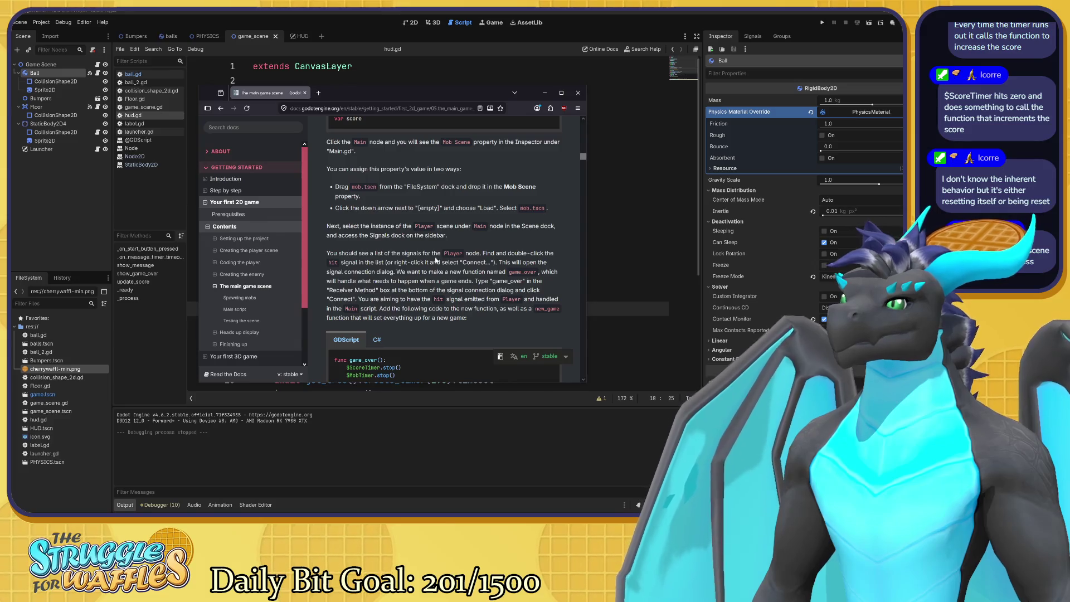
{"action": "scroll", "coordinate": [487, 262], "scroll_direction": "down", "scroll_amount": 3}
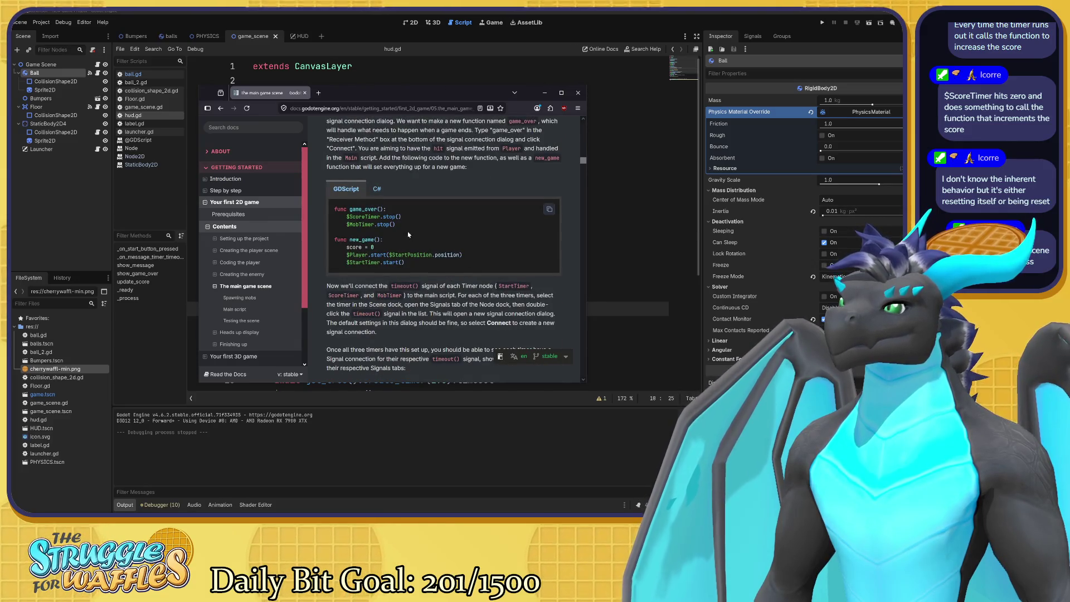
Highlight the timer stop lines in game_over() and the $StartTimer.start() line in new_game()
{"action": "left_click_drag", "start_coordinate": [346, 217], "coordinate": [395, 225]}
{"action": "left_click", "coordinate": [683, 414]}
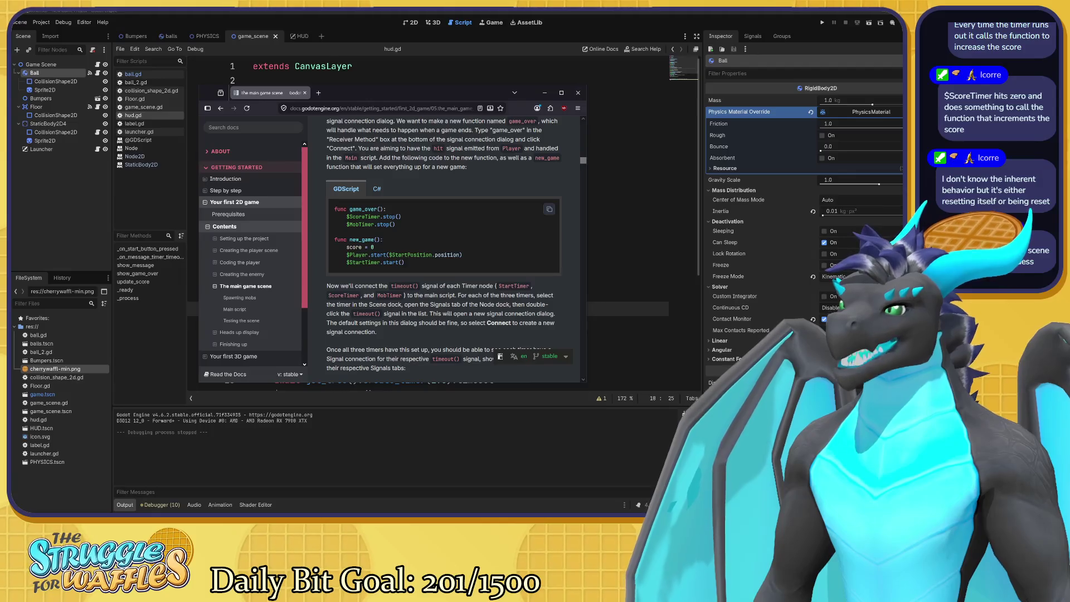
{"action": "left_click_drag", "start_coordinate": [405, 263], "coordinate": [347, 263]}
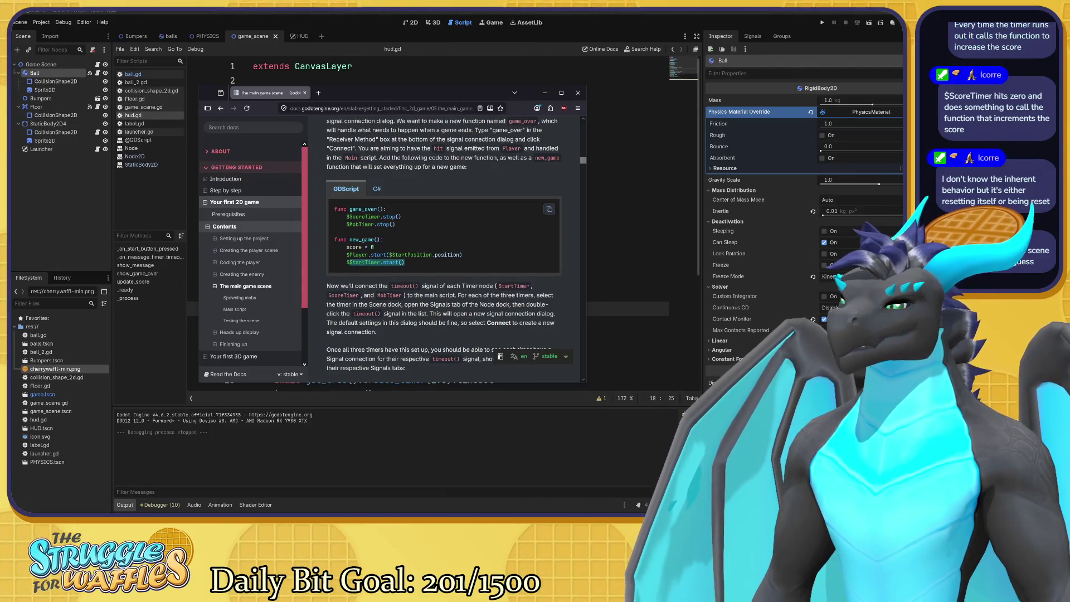
{"action": "left_click", "coordinate": [347, 262]}
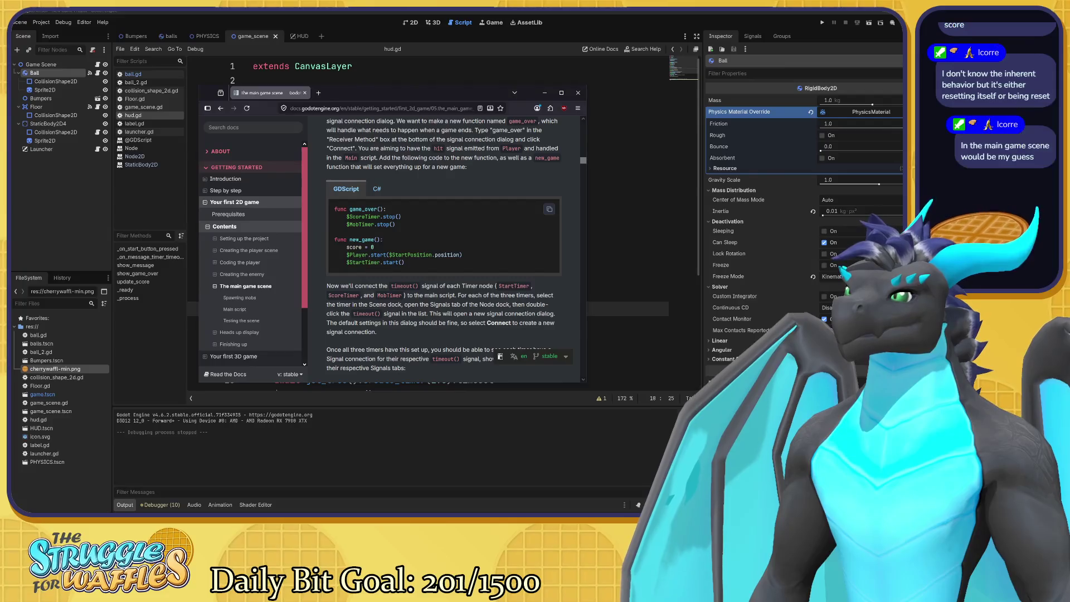
Read the page down to Previous/Next, then switch back to hud.gd in the script editor
{"action": "scroll", "coordinate": [485, 246], "scroll_direction": "down", "scroll_amount": 3}
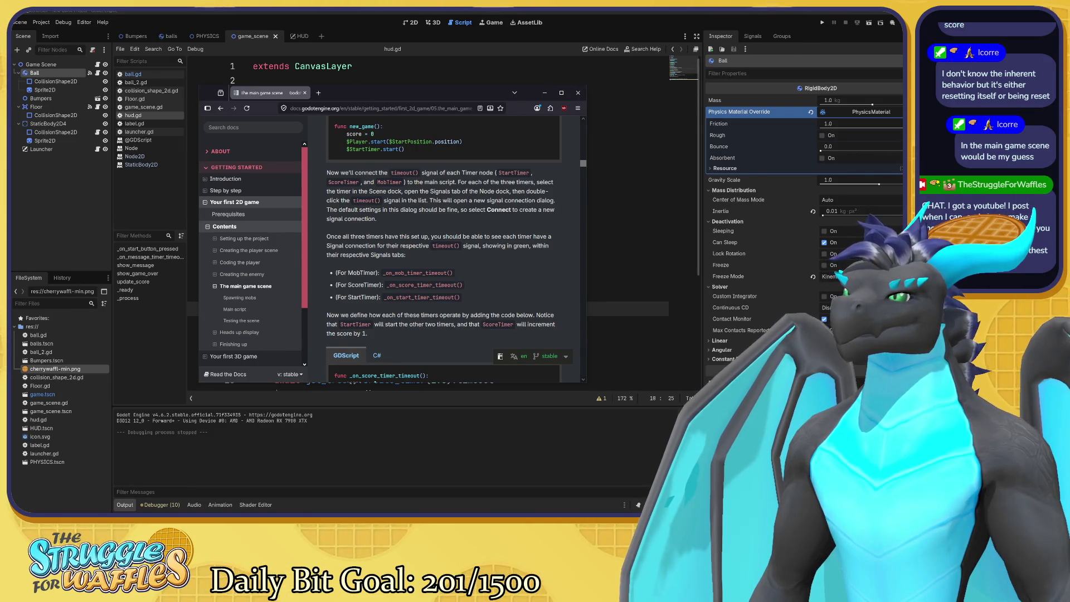
{"action": "scroll", "coordinate": [468, 229], "scroll_direction": "down", "scroll_amount": 2}
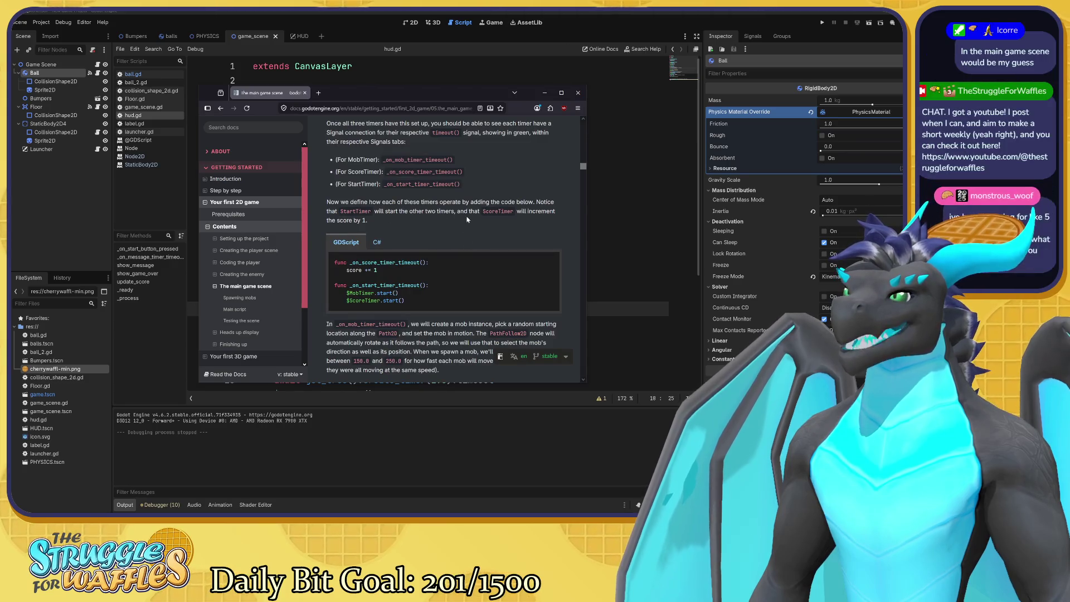
{"action": "left_click_drag", "start_coordinate": [348, 262], "coordinate": [426, 271]}
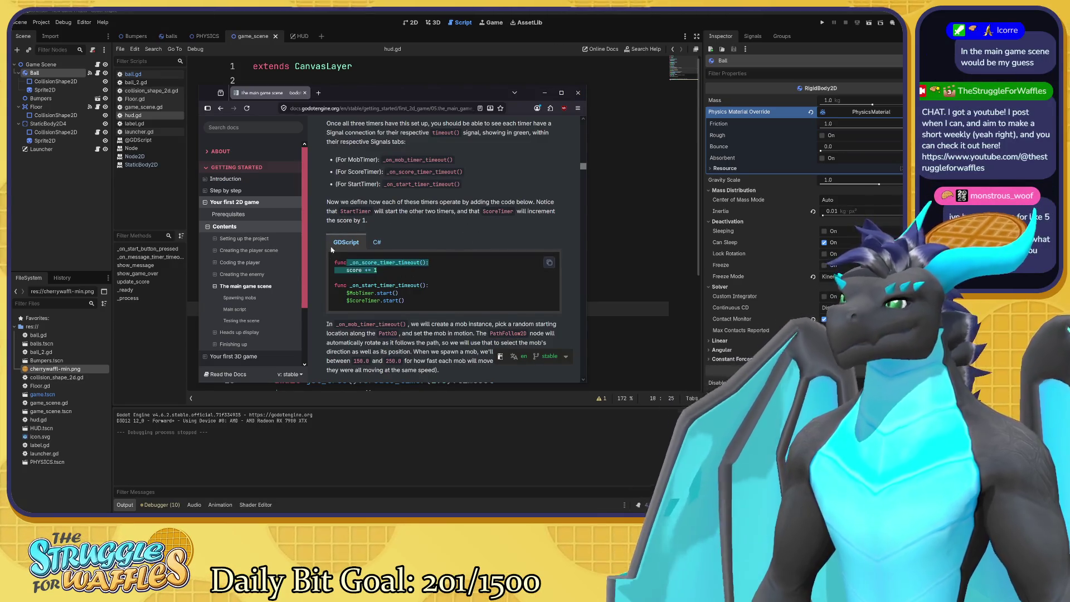
{"action": "scroll", "coordinate": [425, 237], "scroll_direction": "down", "scroll_amount": 1}
{"action": "scroll", "coordinate": [426, 237], "scroll_direction": "down", "scroll_amount": 2}
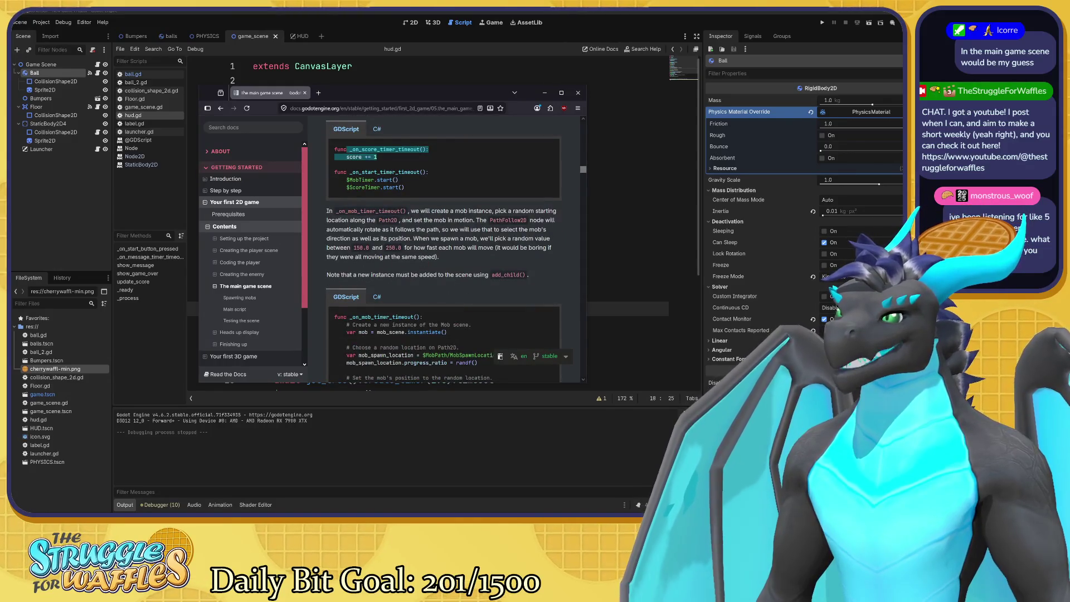
{"action": "scroll", "coordinate": [426, 237], "scroll_direction": "down", "scroll_amount": 3}
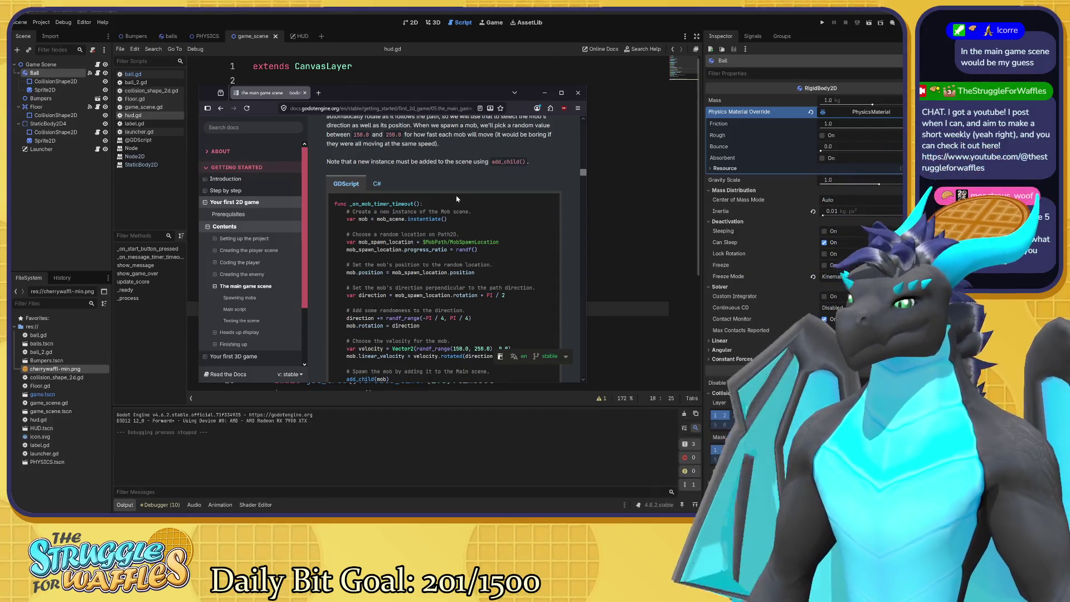
{"action": "scroll", "coordinate": [485, 226], "scroll_direction": "down", "scroll_amount": 3}
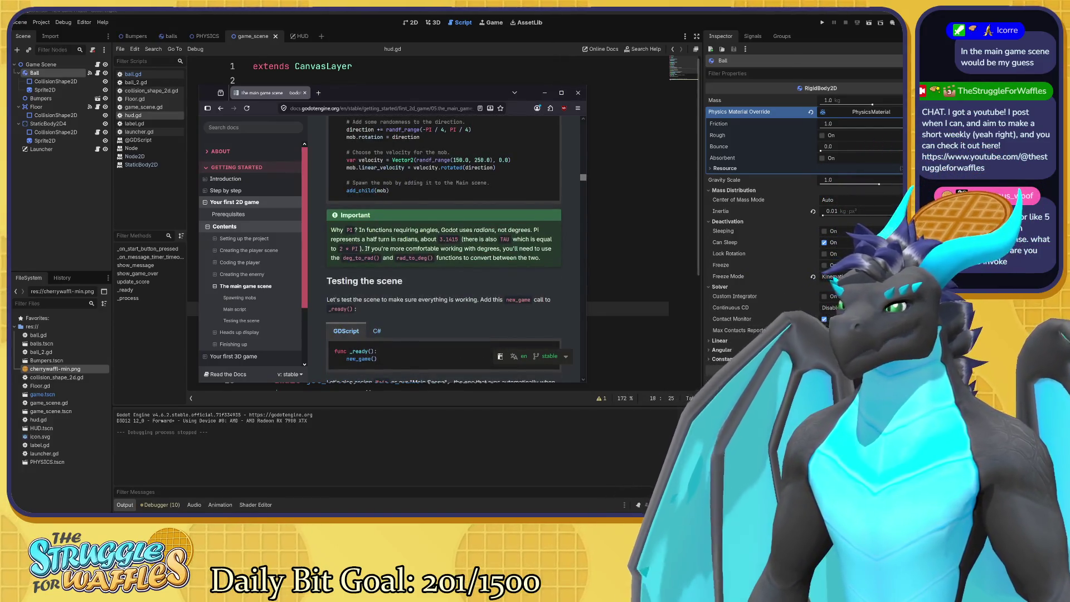
{"action": "scroll", "coordinate": [446, 238], "scroll_direction": "down", "scroll_amount": 3}
{"action": "scroll", "coordinate": [446, 238], "scroll_direction": "down", "scroll_amount": 2}
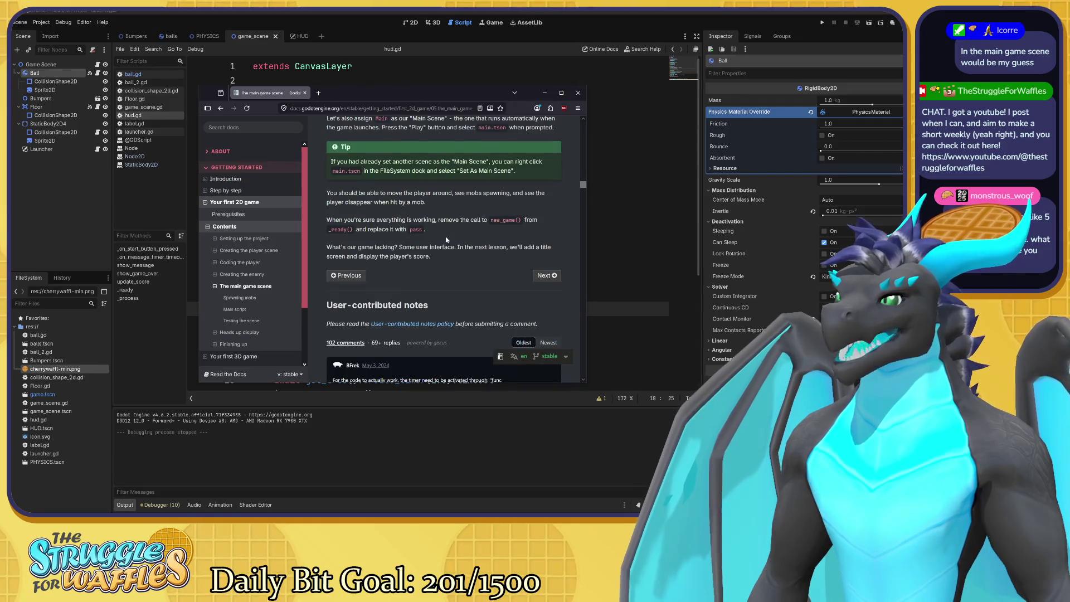
{"action": "key", "text": "alt+Tab"}
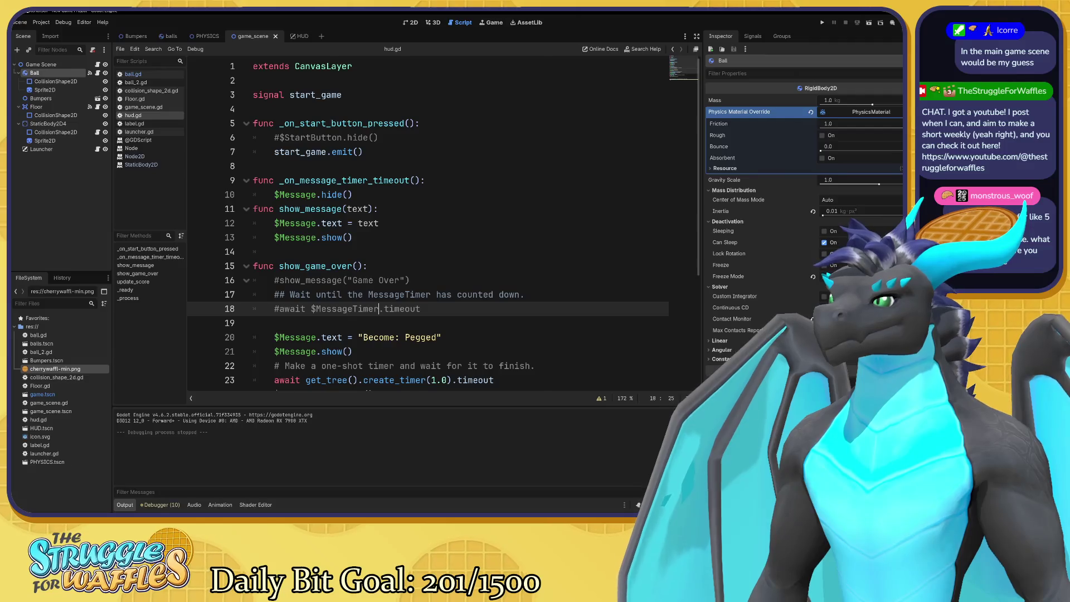
{"action": "scroll", "coordinate": [429, 223], "scroll_direction": "down", "scroll_amount": 3}
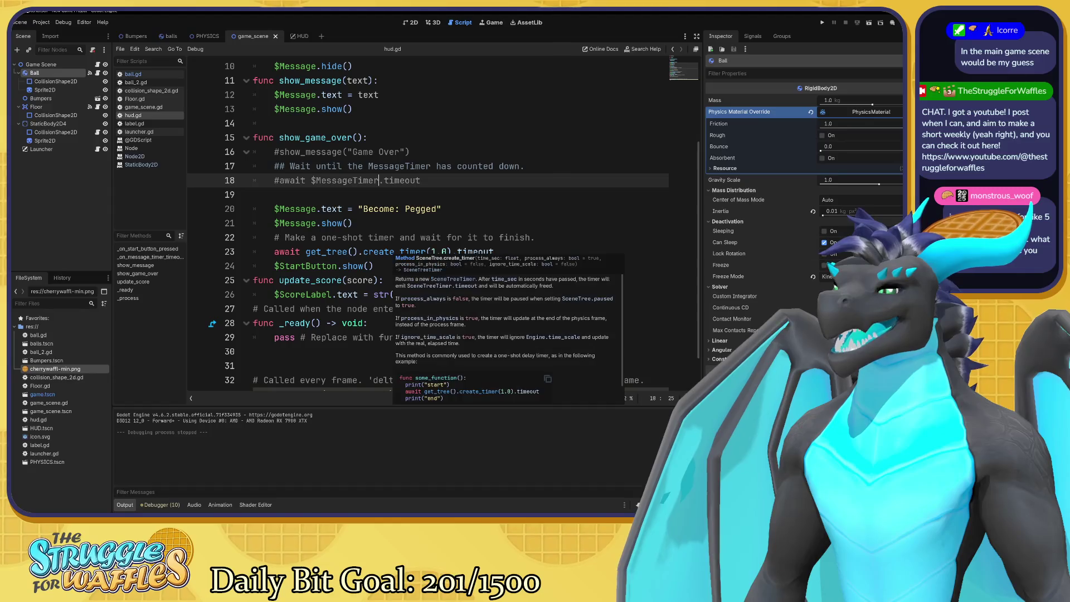
{"action": "scroll", "coordinate": [428, 223], "scroll_direction": "up", "scroll_amount": 3}
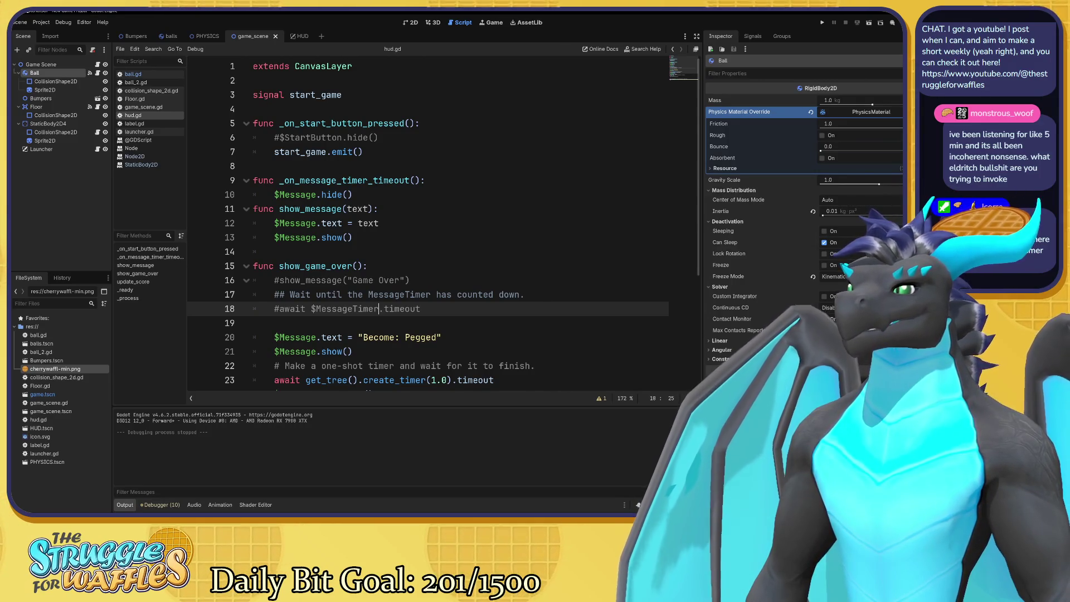
{"action": "scroll", "coordinate": [430, 223], "scroll_direction": "down", "scroll_amount": 2}
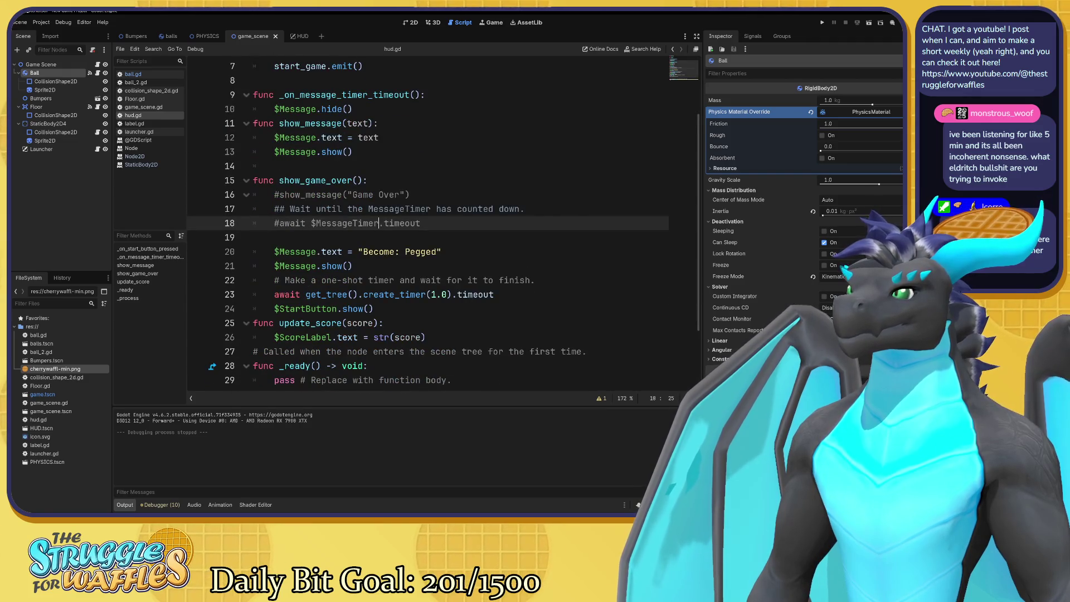
{"action": "left_click", "coordinate": [352, 266]}
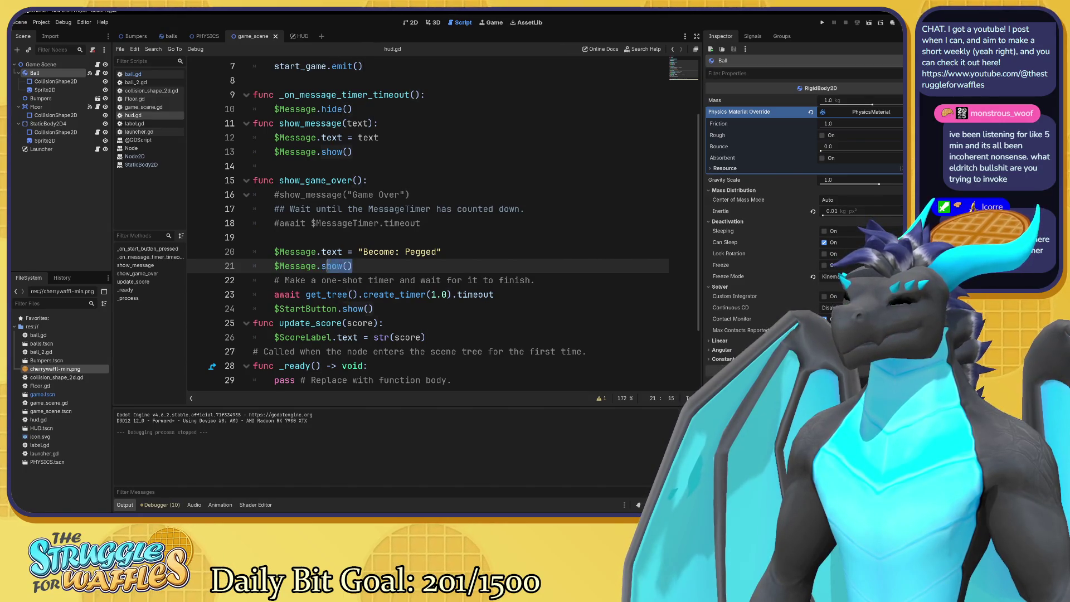
{"action": "left_click", "coordinate": [322, 266]}
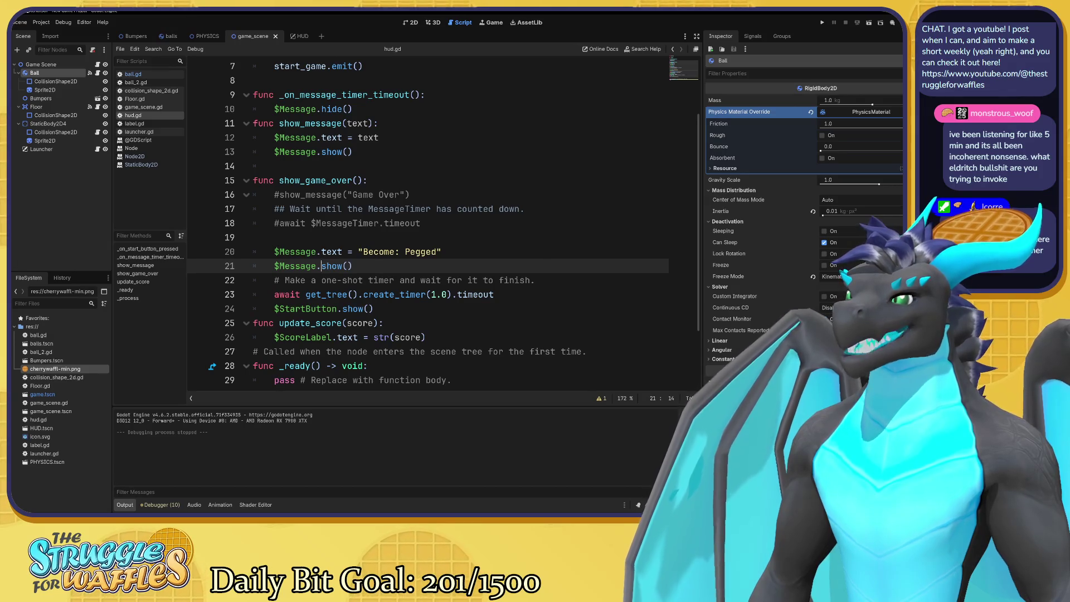
{"action": "left_click", "coordinate": [326, 266]}
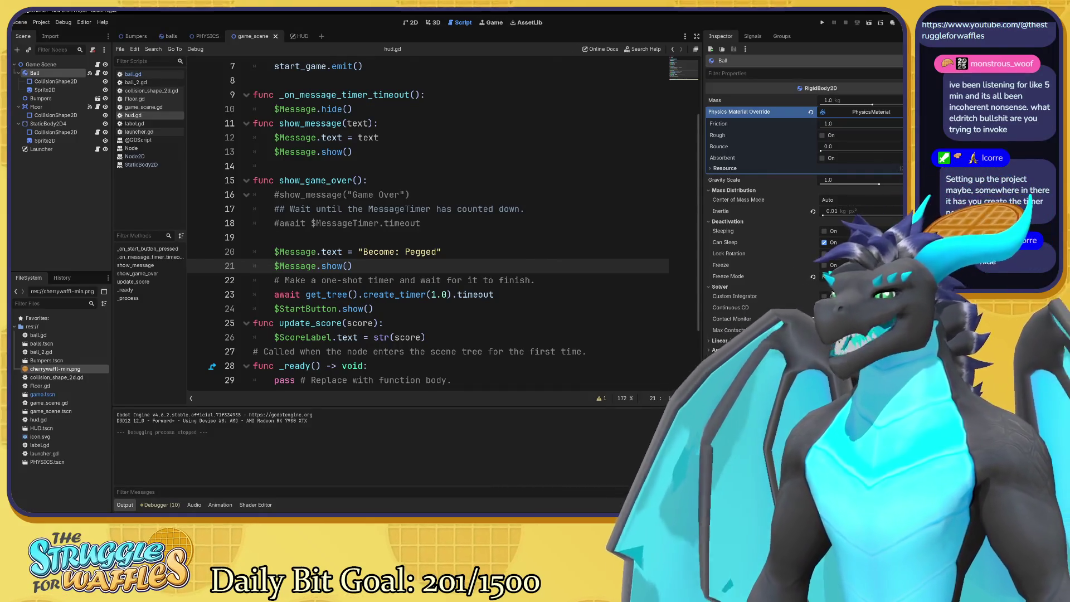
{"action": "left_click", "coordinate": [494, 294]}
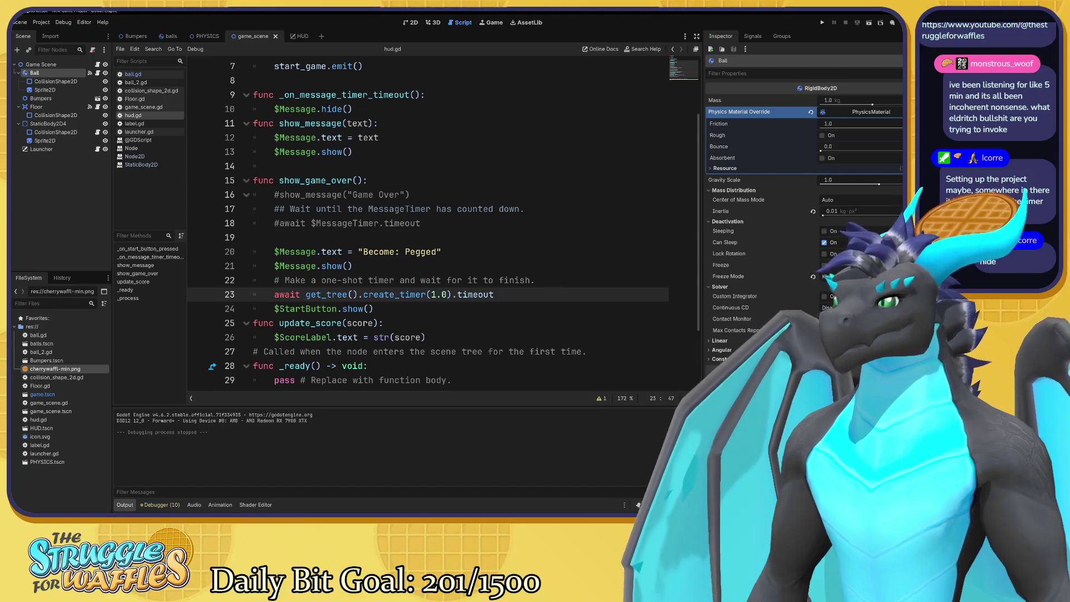
Add $Message.hide() on a new line 24 after the one-second timer await in show_game_over()
{"action": "key", "text": "Return"}
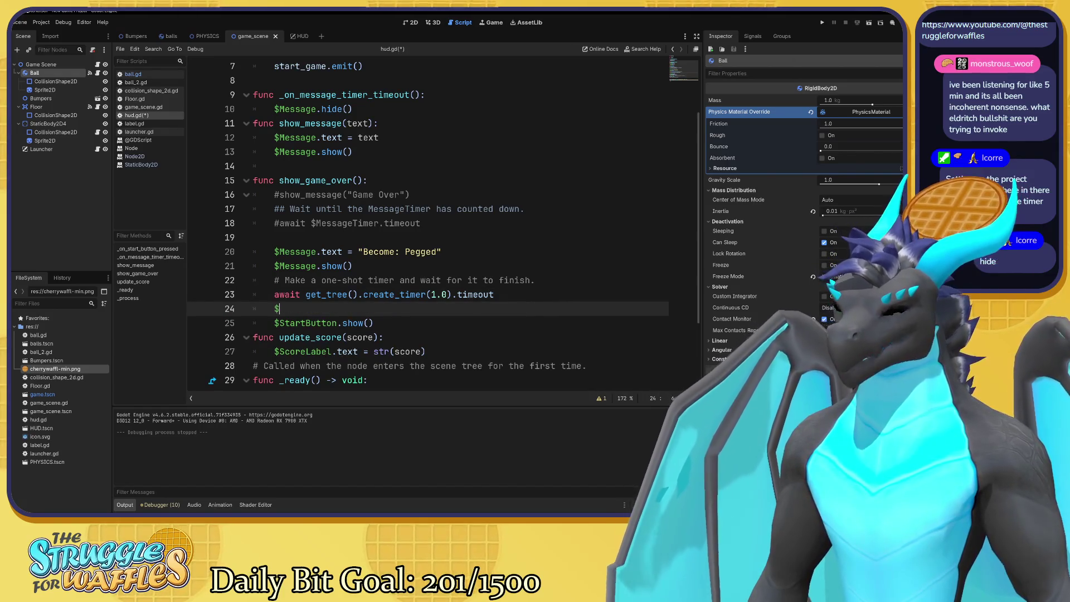
{"action": "type", "text": "$Message"}
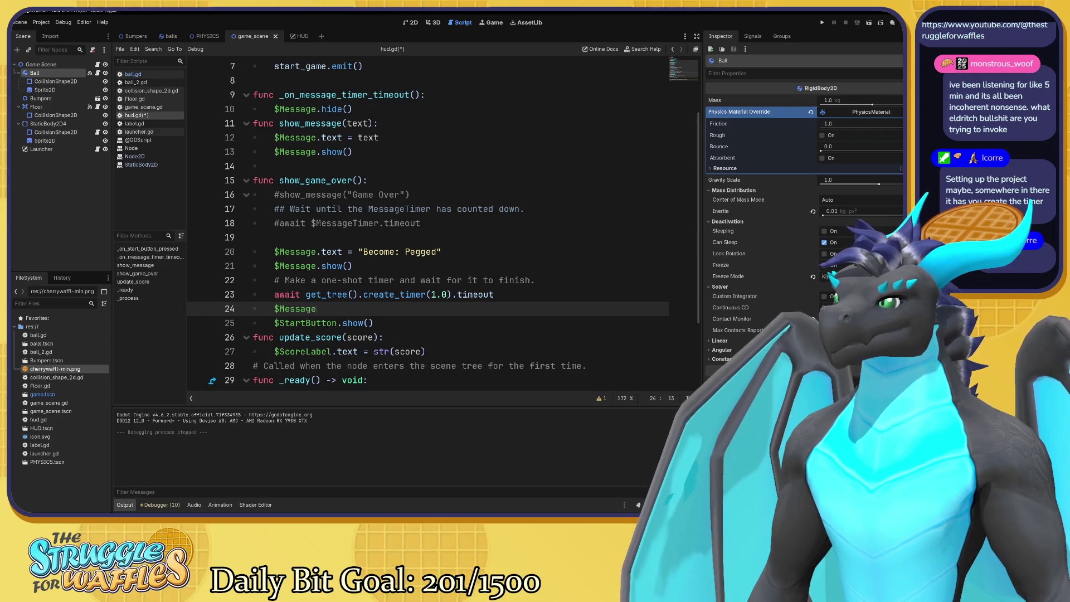
{"action": "type", "text": ".hid"}
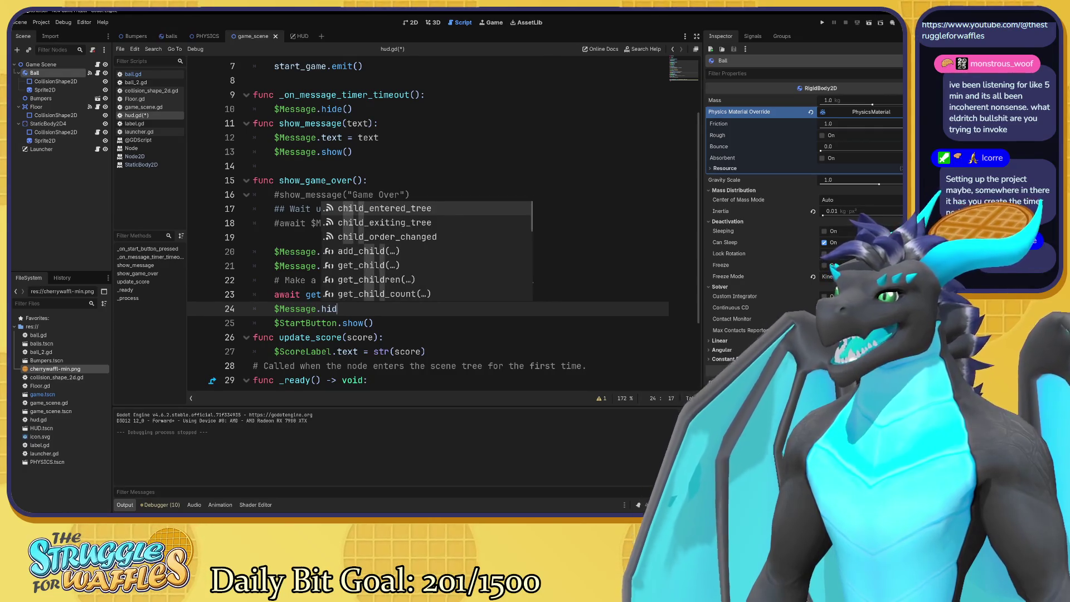
{"action": "type", "text": "e"}
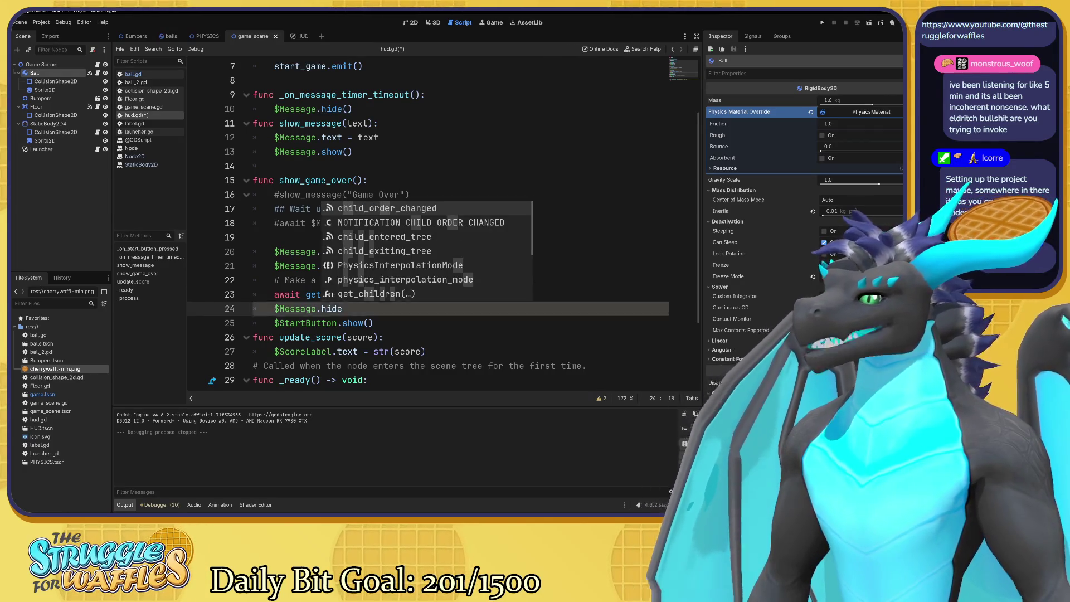
{"action": "type", "text": "("}
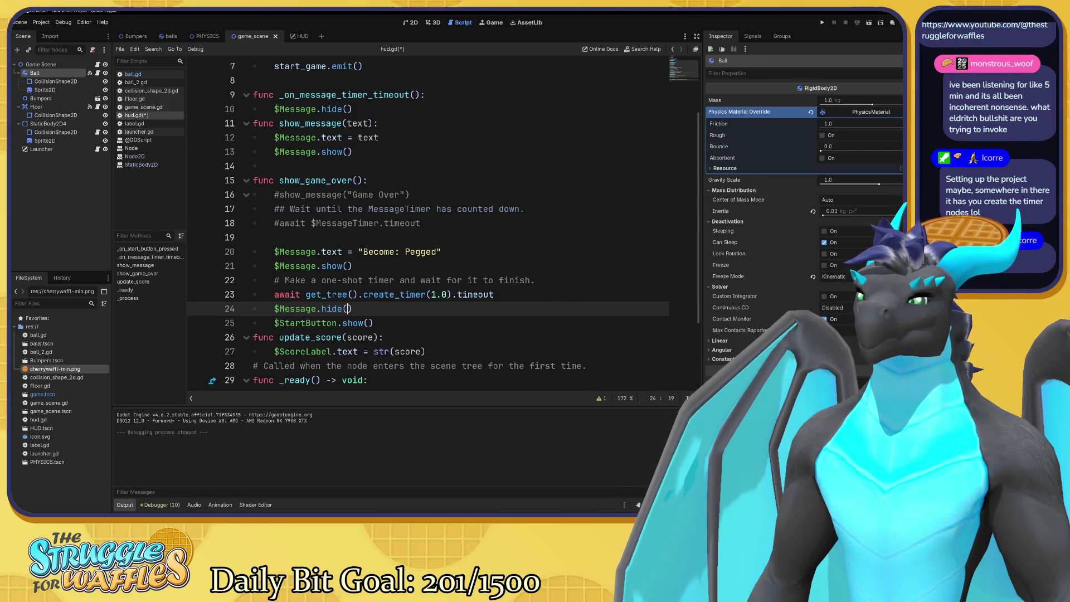
{"action": "scroll", "coordinate": [423, 223], "scroll_direction": "up", "scroll_amount": 2}
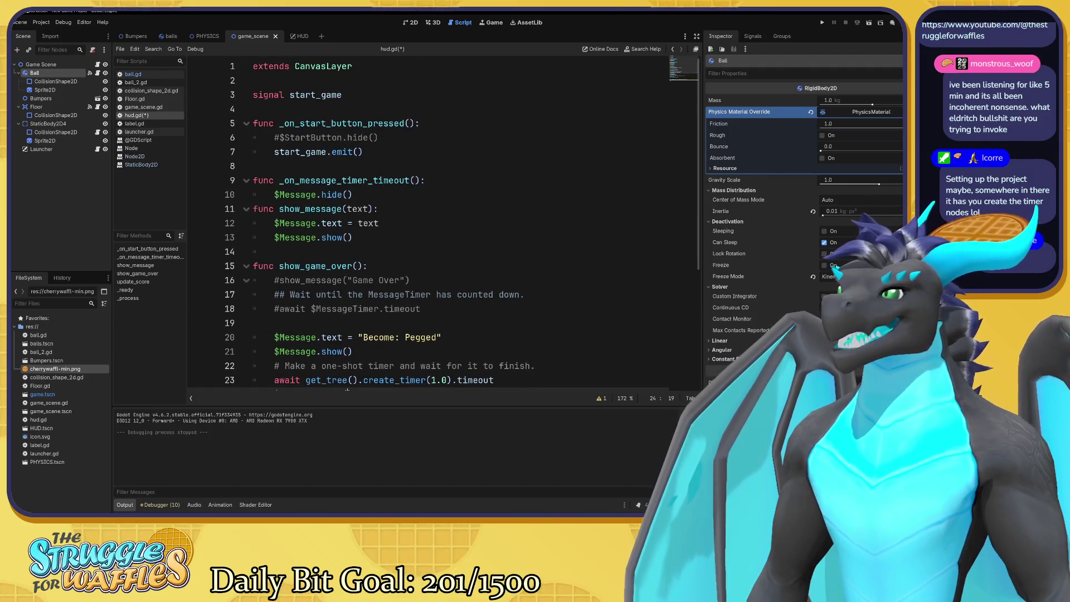
Move the 'Become: Pegged' message, timer await and hide lines below start_game.emit() in _on_start_button_pressed()
{"action": "left_click", "coordinate": [379, 137]}
{"action": "left_click", "coordinate": [363, 151]}
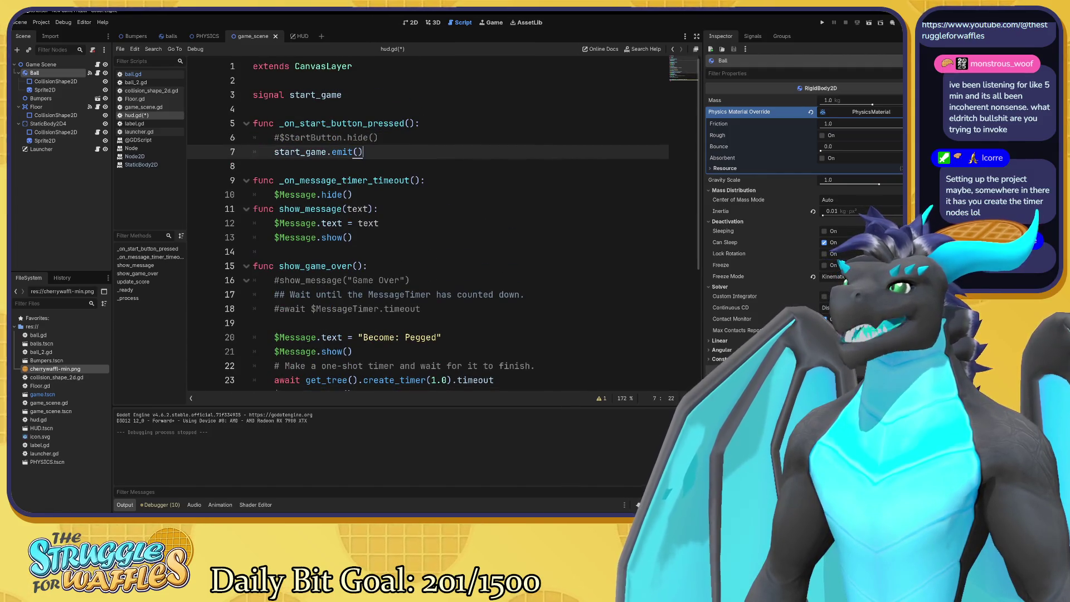
{"action": "scroll", "coordinate": [424, 223], "scroll_direction": "down", "scroll_amount": 3}
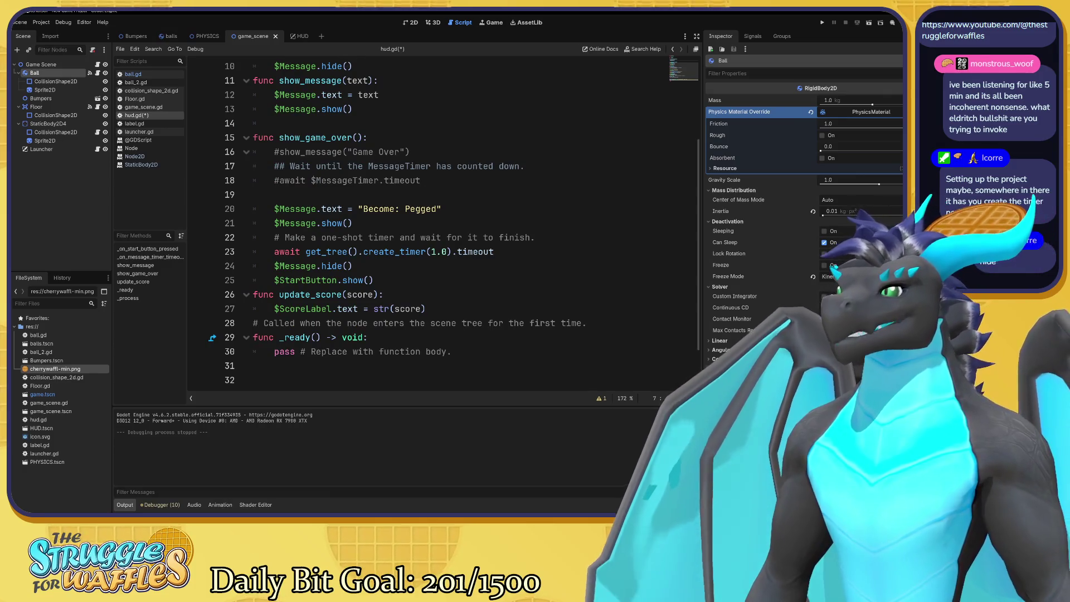
{"action": "mouse_move", "coordinate": [494, 252]}
{"action": "left_mouse_down"}
{"action": "mouse_move", "coordinate": [274, 238]}
{"action": "mouse_move", "coordinate": [275, 209]}
{"action": "left_mouse_up"}
{"action": "left_click_drag", "start_coordinate": [352, 266], "coordinate": [253, 209]}
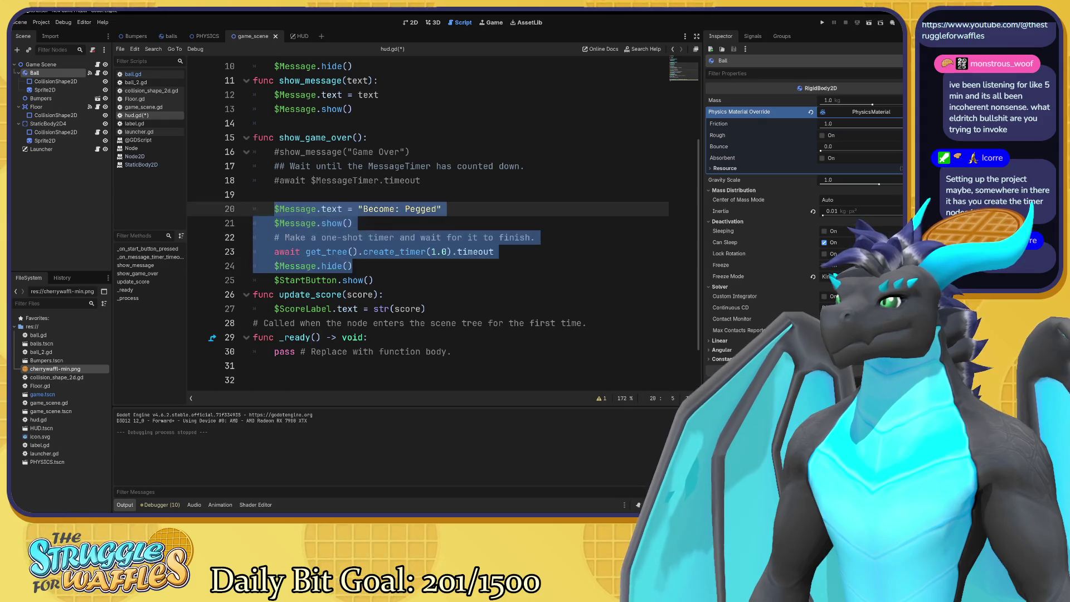
{"action": "scroll", "coordinate": [423, 223], "scroll_direction": "up", "scroll_amount": 3}
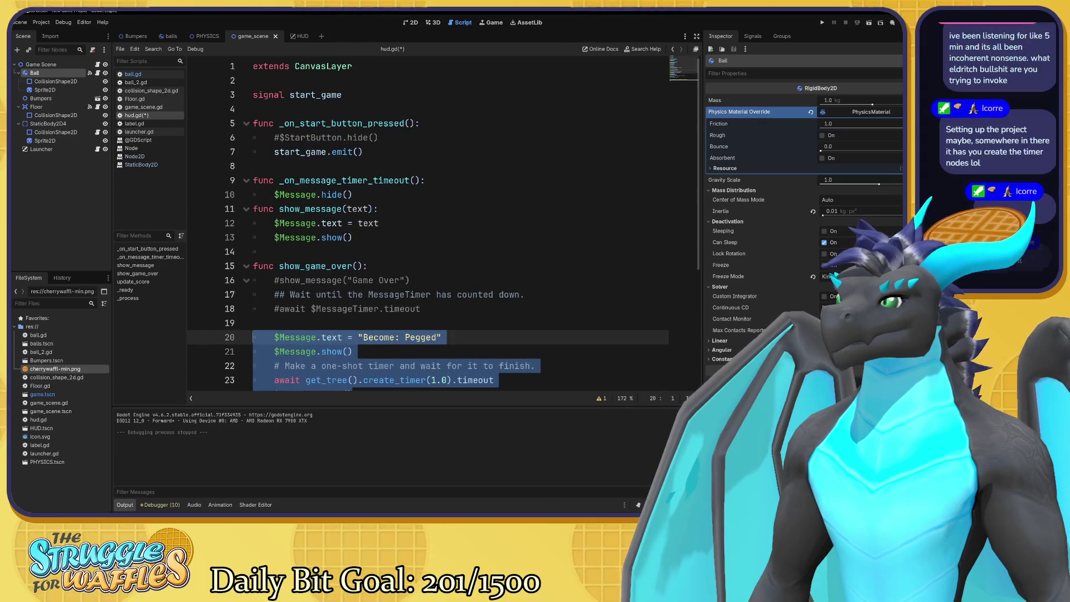
{"action": "left_click_drag", "start_coordinate": [346, 352], "coordinate": [254, 167]}
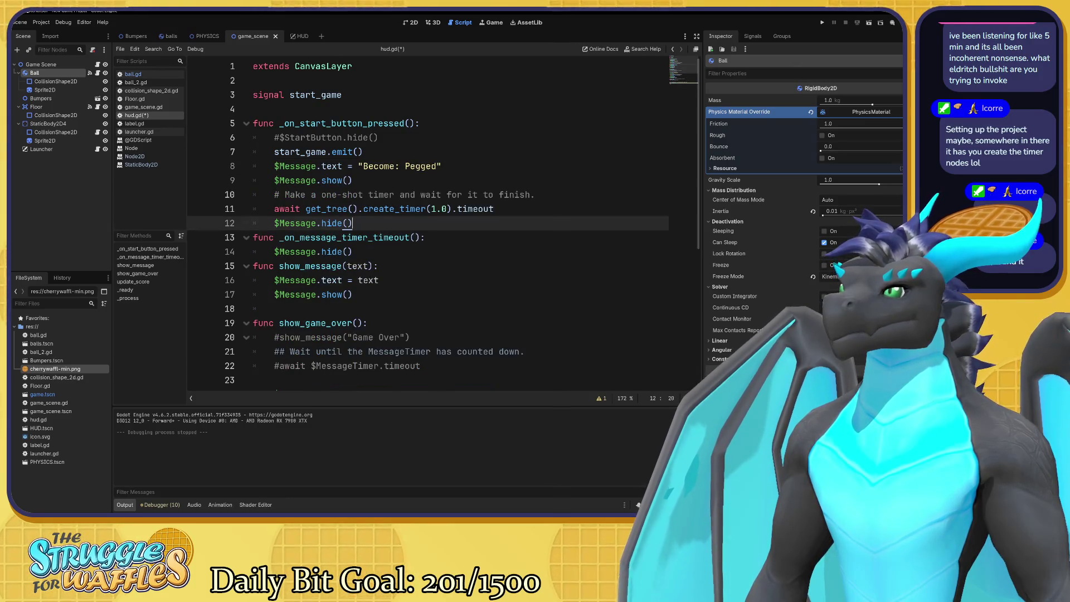
{"action": "key", "text": "Return"}
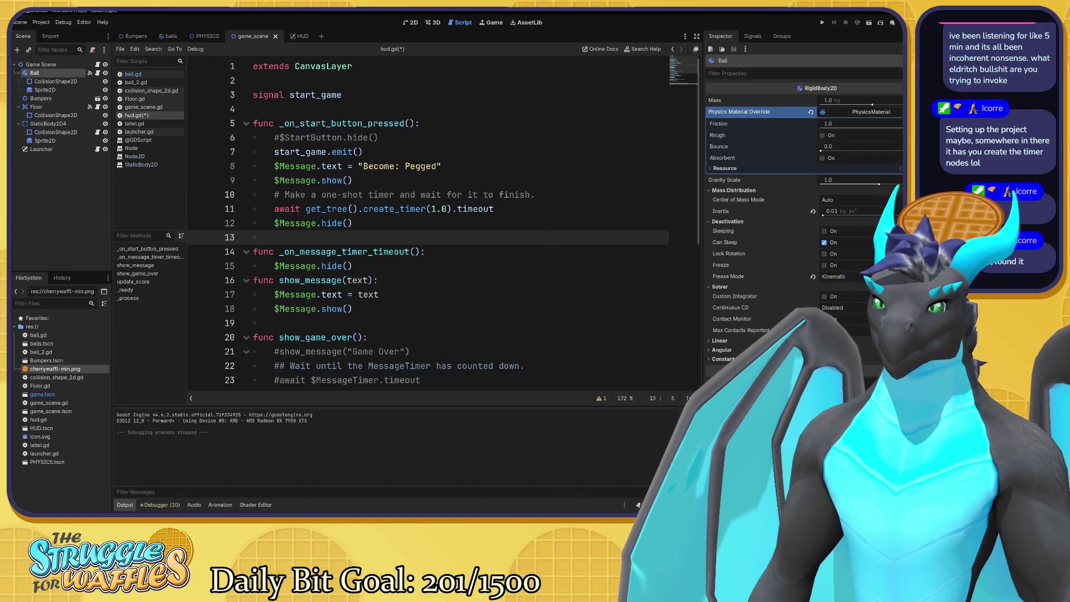
{"action": "left_click_drag", "start_coordinate": [358, 166], "coordinate": [437, 166]}
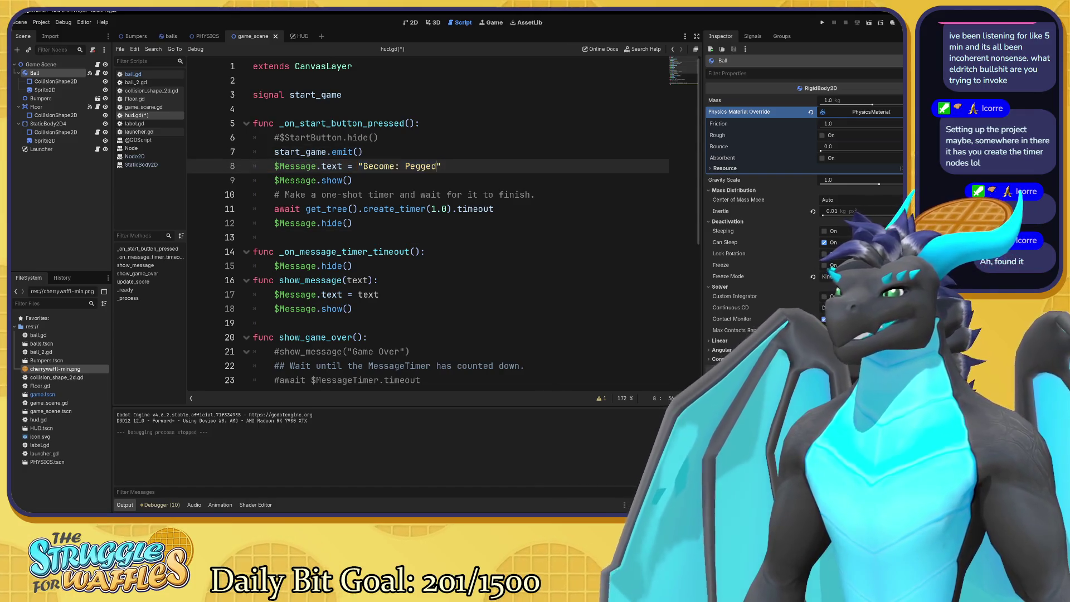
{"action": "key", "text": "Down"}
{"action": "key", "text": "Down"}
{"action": "key", "text": "Down"}
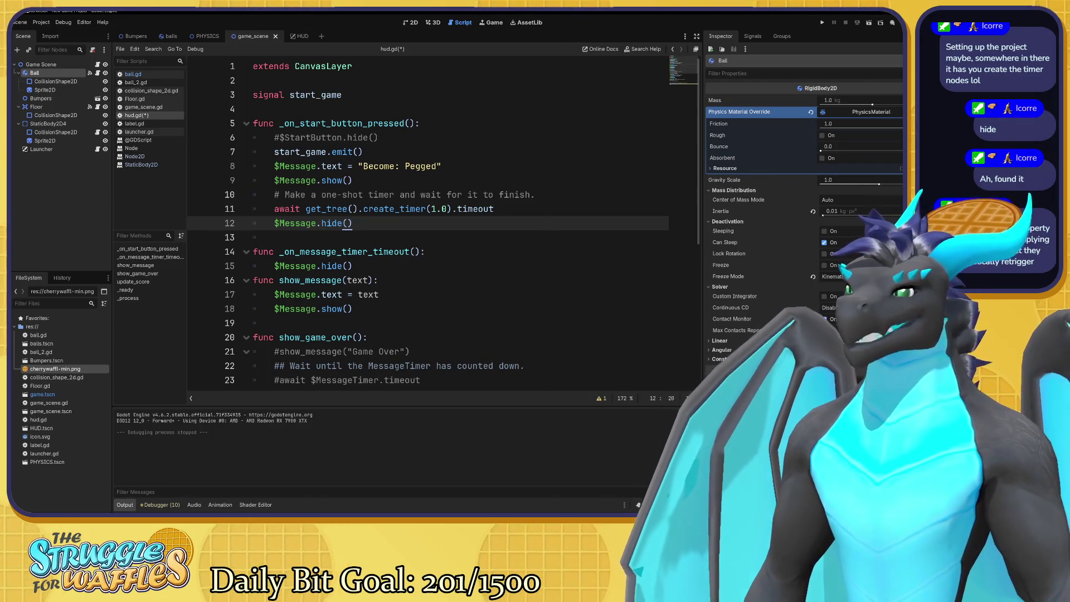
Comment out lines 20–30 of show_game_over() with Ctrl+K, leaving update_score() active
{"action": "scroll", "coordinate": [429, 223], "scroll_direction": "down", "scroll_amount": 2}
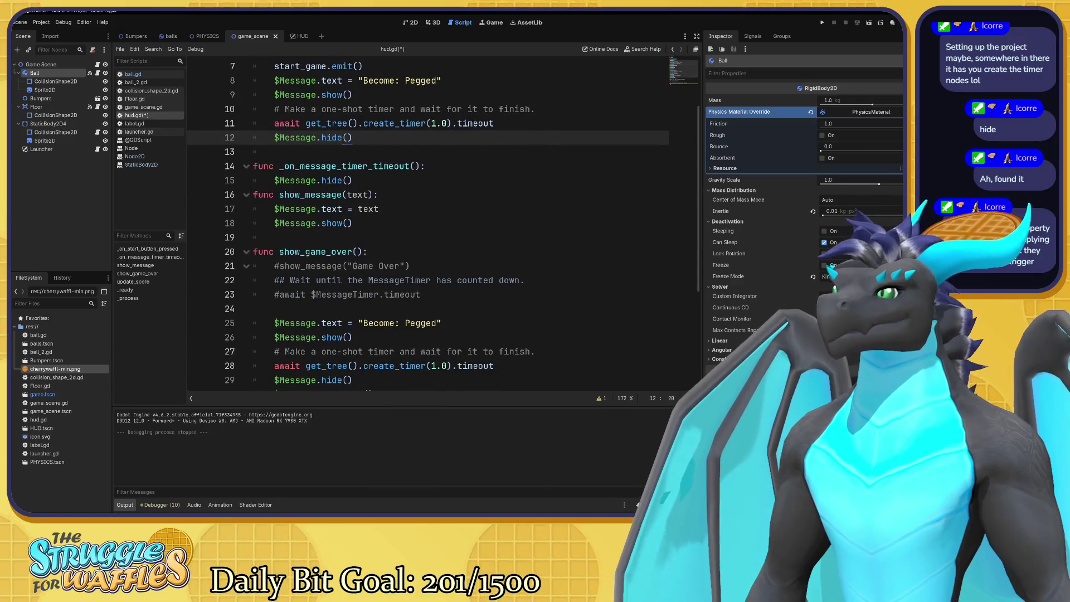
{"action": "scroll", "coordinate": [428, 223], "scroll_direction": "down", "scroll_amount": 3}
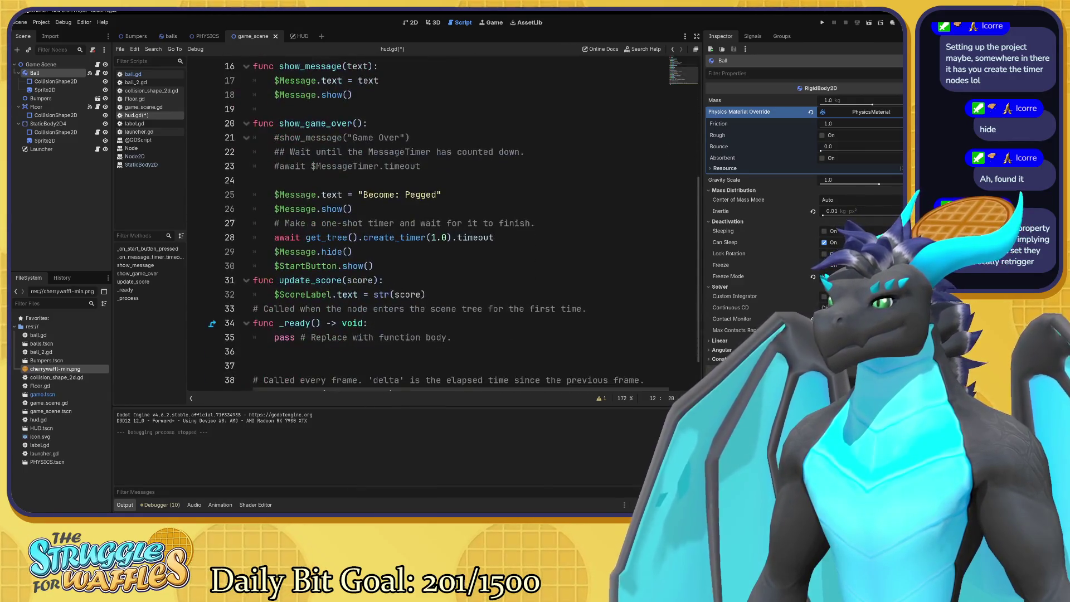
{"action": "mouse_move", "coordinate": [374, 266]}
{"action": "left_mouse_down"}
{"action": "mouse_move", "coordinate": [254, 223]}
{"action": "mouse_move", "coordinate": [248, 123]}
{"action": "left_mouse_up"}
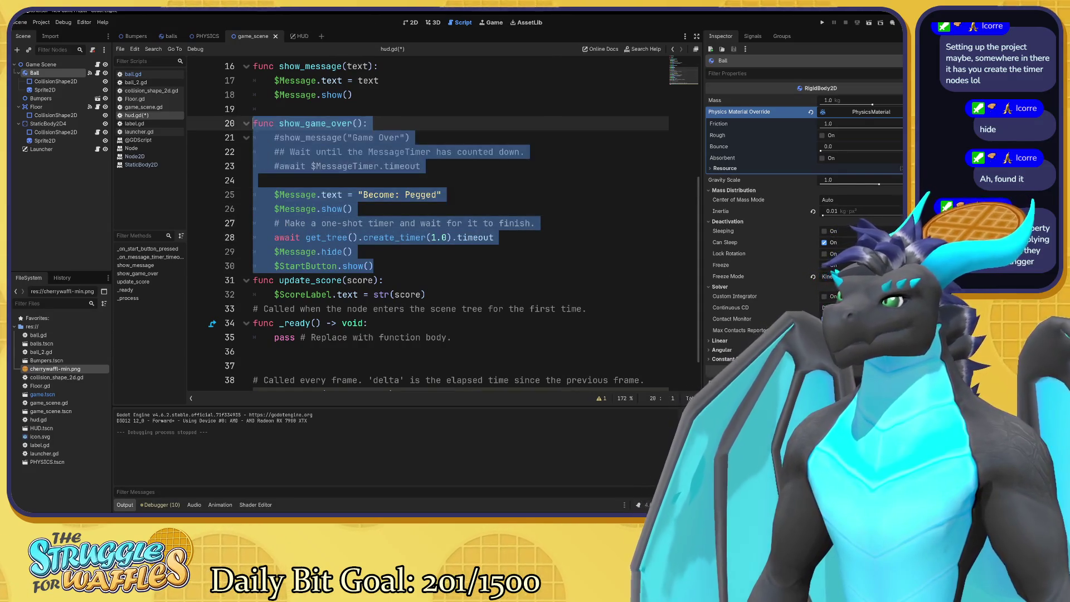
{"action": "key", "text": "ctrl+k"}
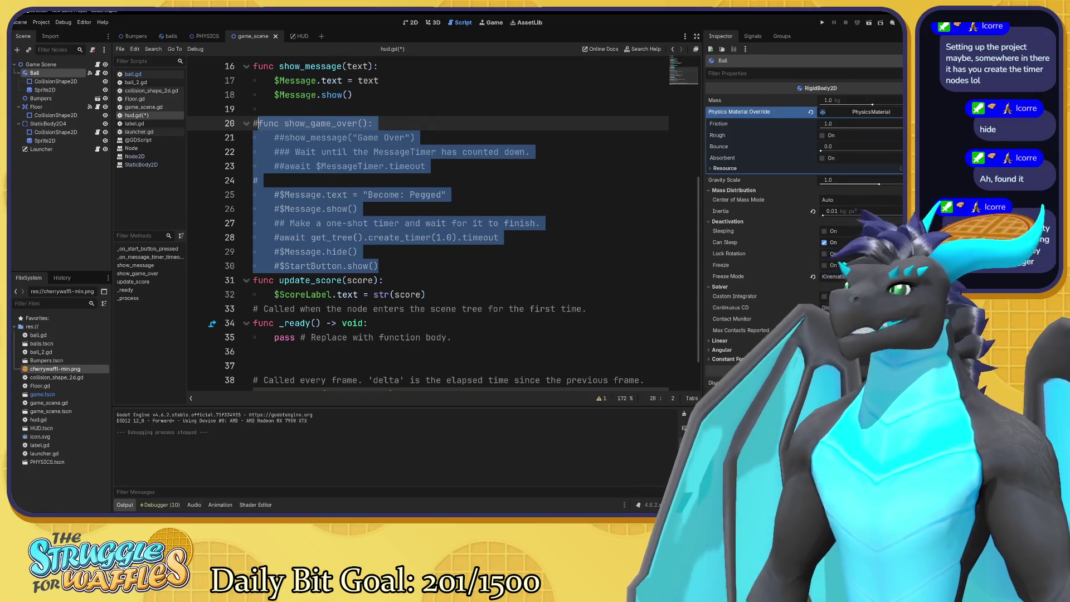
{"action": "left_click", "coordinate": [294, 152]}
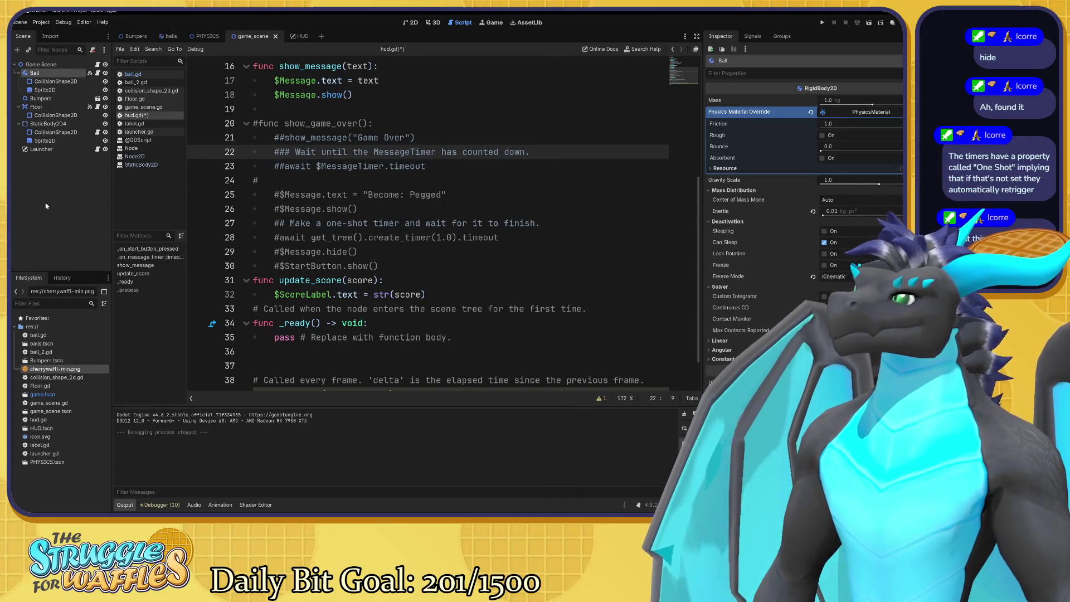
Save hud.gd and look over the HUD scene
{"action": "left_click", "coordinate": [71, 218]}
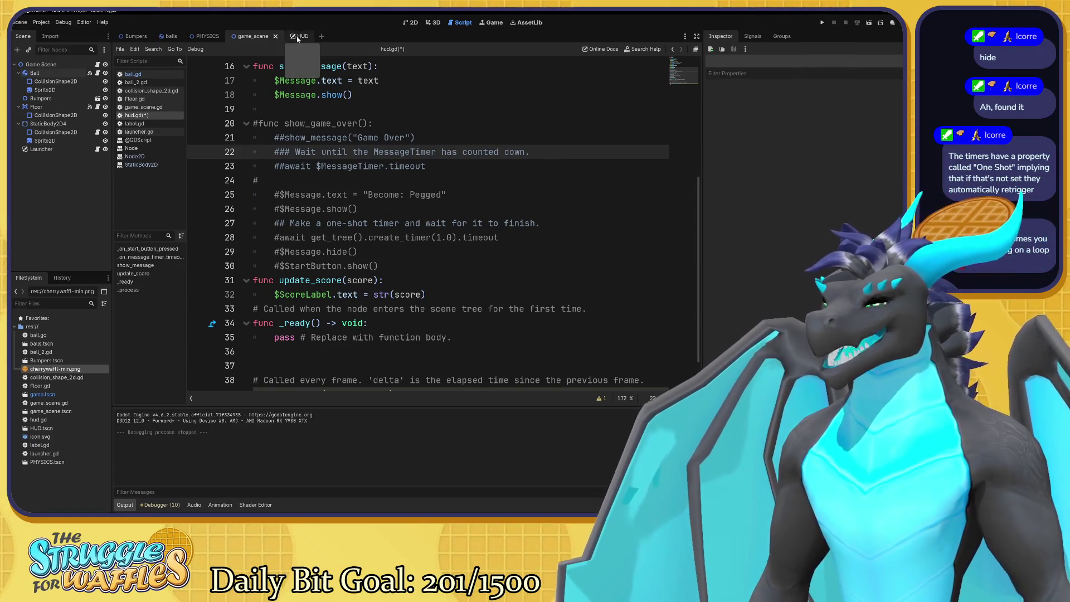
{"action": "key", "text": "ctrl+s"}
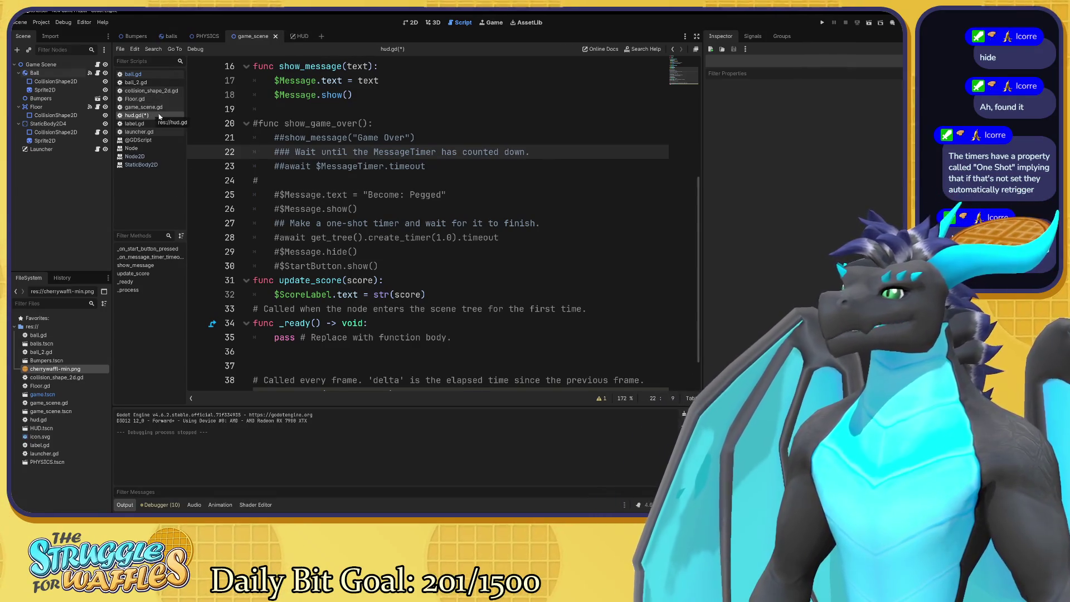
{"action": "left_click", "coordinate": [297, 39]}
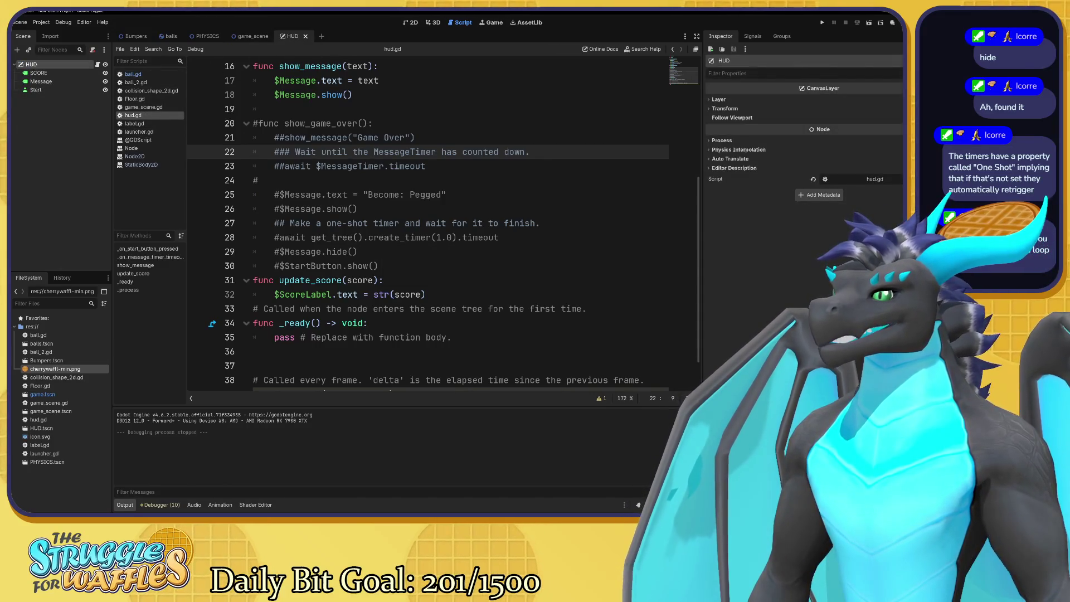
{"action": "scroll", "coordinate": [390, 223], "scroll_direction": "up", "scroll_amount": 1}
{"action": "scroll", "coordinate": [429, 223], "scroll_direction": "up", "scroll_amount": 3}
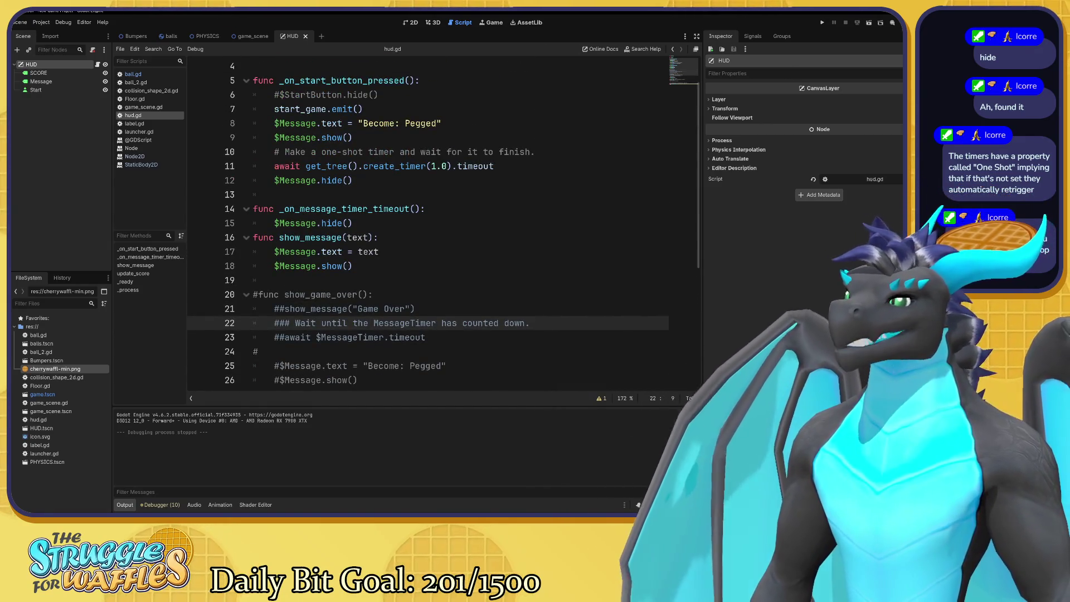
{"action": "scroll", "coordinate": [429, 223], "scroll_direction": "down", "scroll_amount": 4}
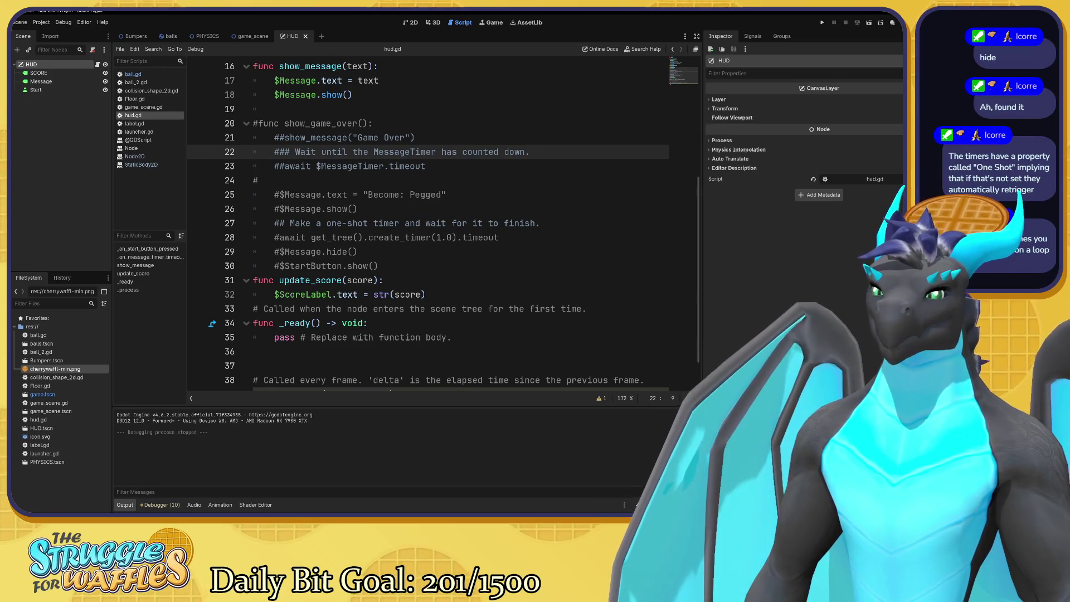
Instance HUD.tscn into the Game Scene tree from the FileSystem dock
{"action": "left_click", "coordinate": [249, 36]}
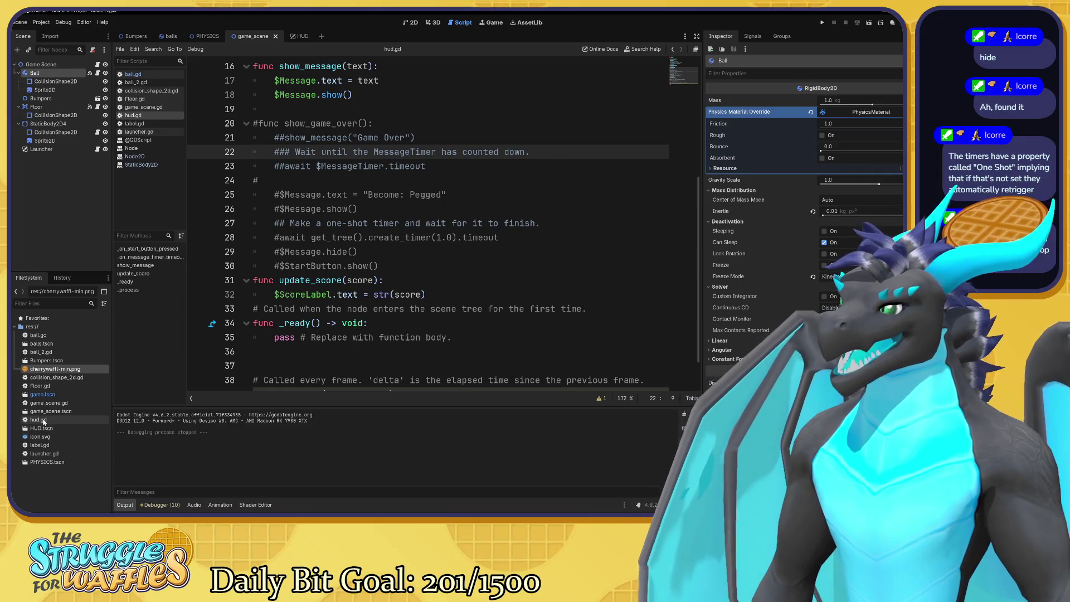
{"action": "mouse_move", "coordinate": [56, 428]}
{"action": "left_mouse_down"}
{"action": "mouse_move", "coordinate": [68, 394]}
{"action": "mouse_move", "coordinate": [73, 193]}
{"action": "mouse_move", "coordinate": [53, 175]}
{"action": "mouse_move", "coordinate": [36, 430]}
{"action": "mouse_move", "coordinate": [35, 66]}
{"action": "left_mouse_up"}
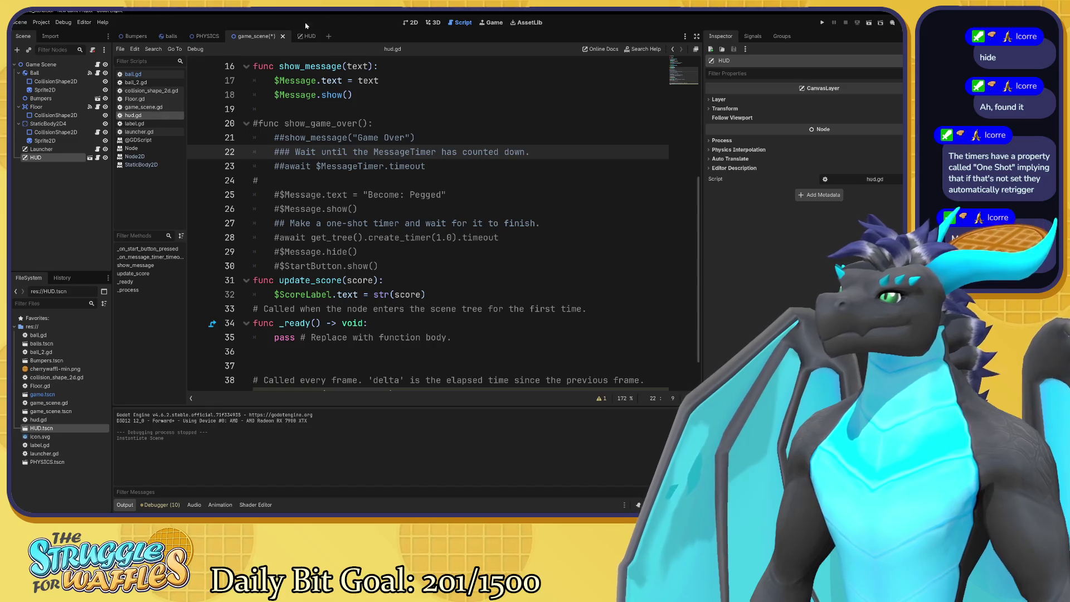
{"action": "left_click", "coordinate": [419, 23]}
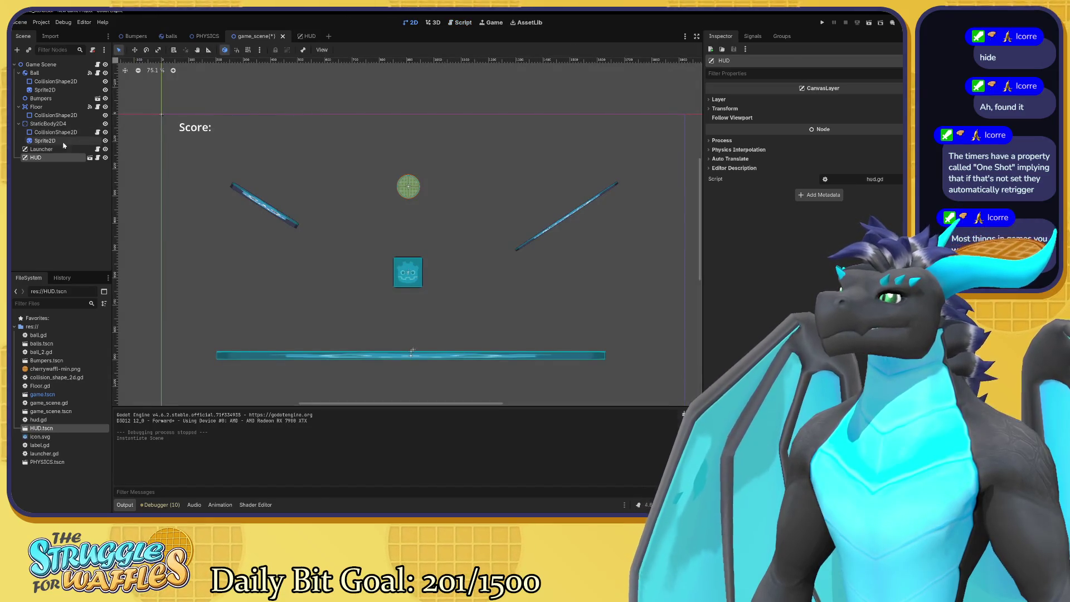
Shrink the HUD's Score: label box to 183×48, save the HUD scene, and bring back the docs
{"action": "left_click", "coordinate": [310, 36]}
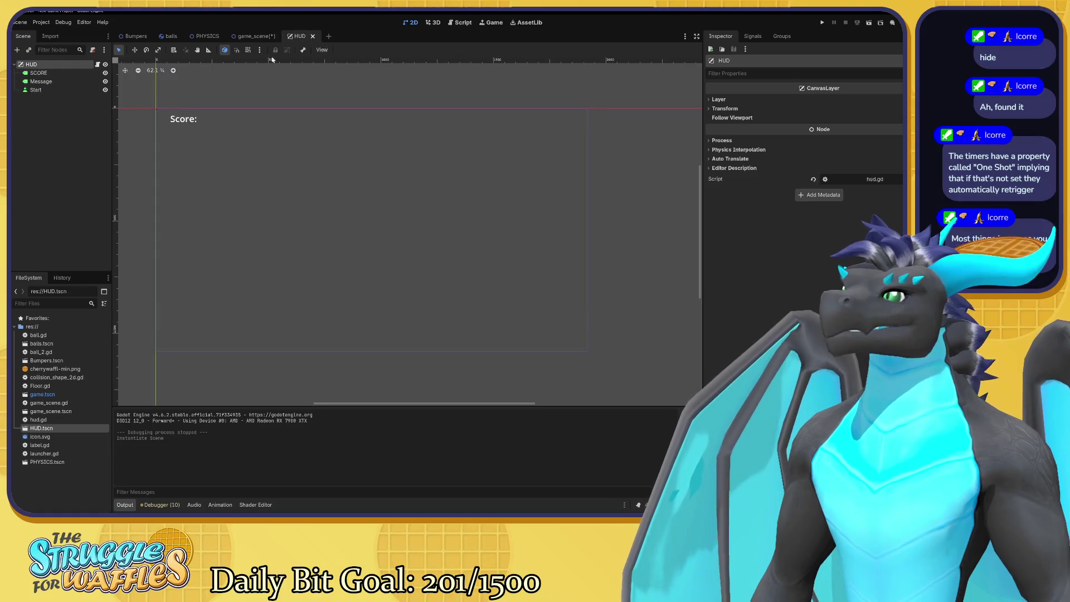
{"action": "left_click", "coordinate": [182, 122]}
{"action": "left_click_drag", "start_coordinate": [215, 131], "coordinate": [199, 124]}
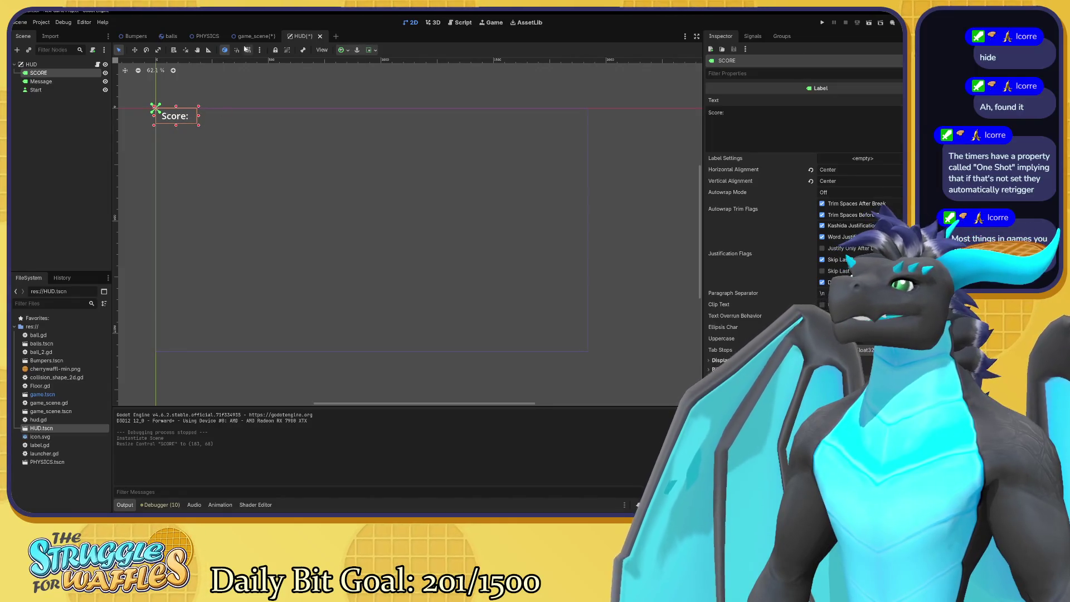
{"action": "key", "text": "ctrl+s"}
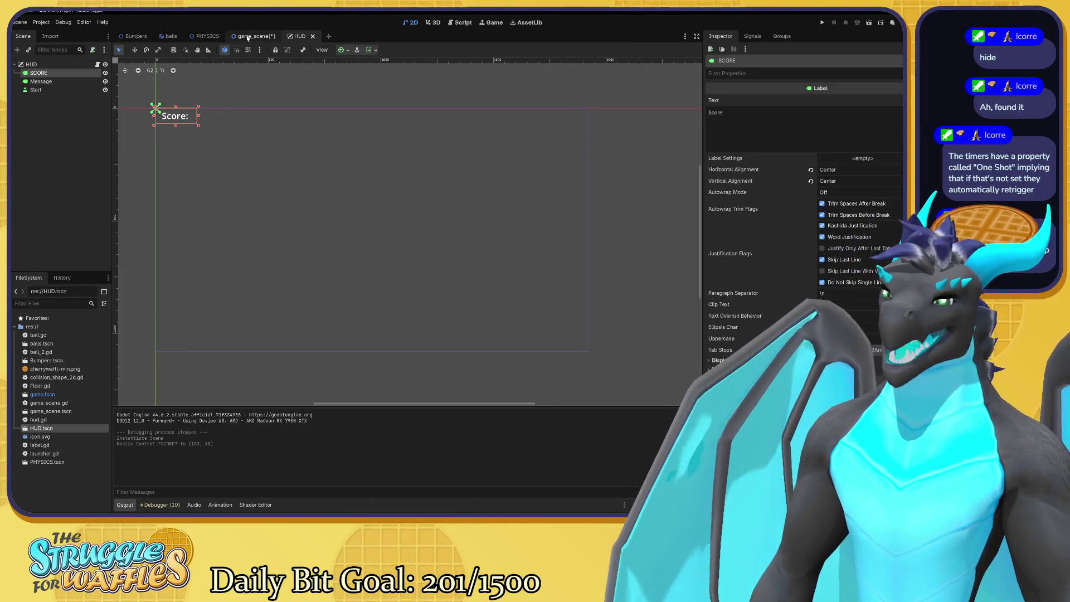
{"action": "left_click", "coordinate": [247, 38]}
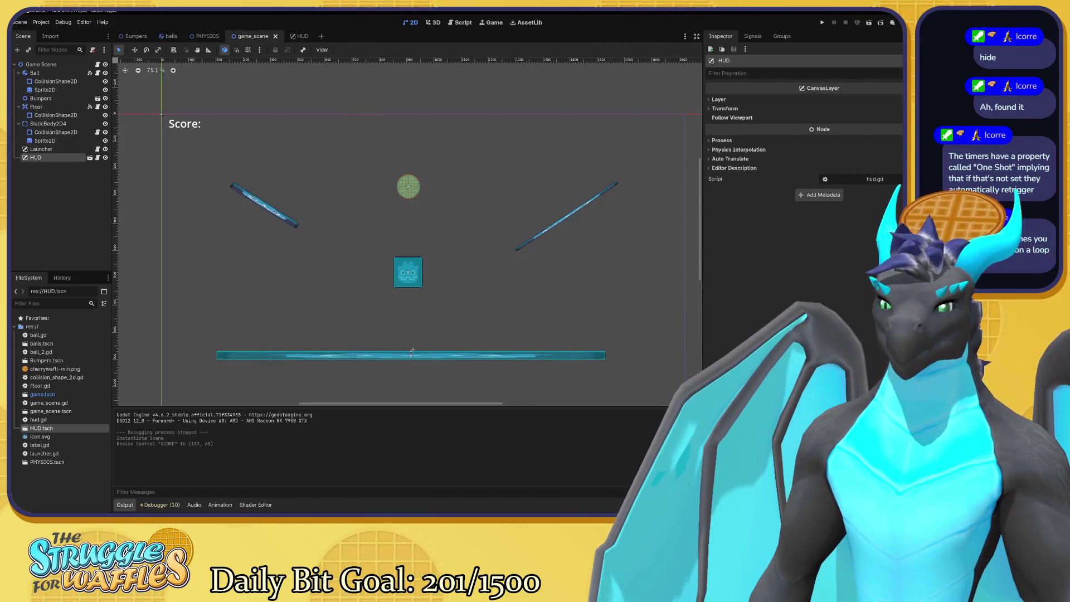
{"action": "key", "text": "alt+Tab"}
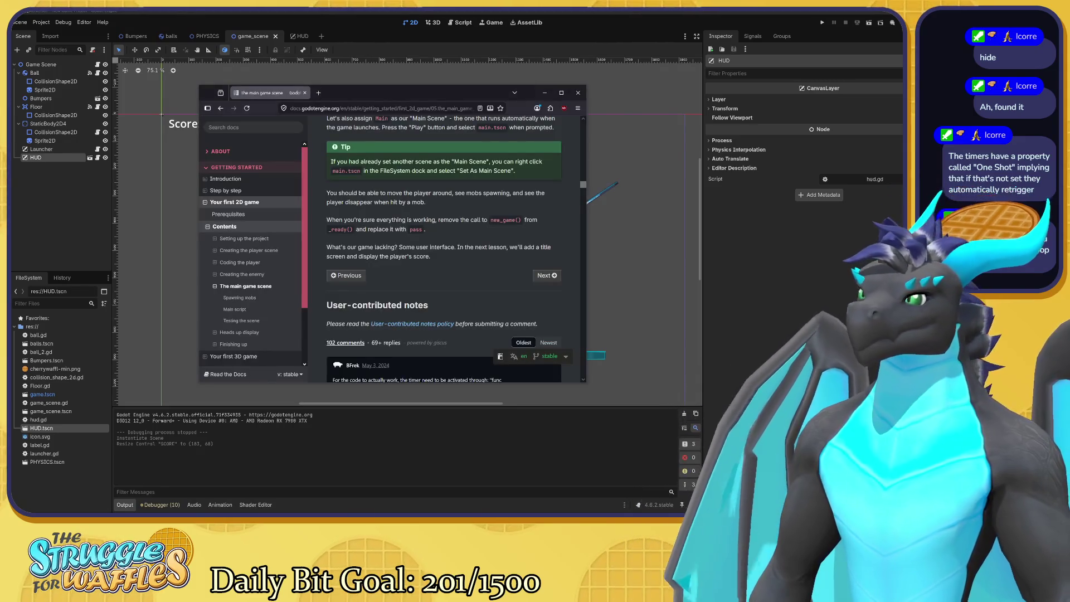
Move the docs window aside, skim The main game scene lesson, and open the Heads up display tutorial
{"action": "mouse_move", "coordinate": [397, 92]}
{"action": "left_mouse_down"}
{"action": "mouse_move", "coordinate": [520, 204]}
{"action": "mouse_move", "coordinate": [604, 253]}
{"action": "mouse_move", "coordinate": [606, 166]}
{"action": "mouse_move", "coordinate": [589, 153]}
{"action": "left_mouse_up"}
{"action": "scroll", "coordinate": [635, 278], "scroll_direction": "up", "scroll_amount": 10}
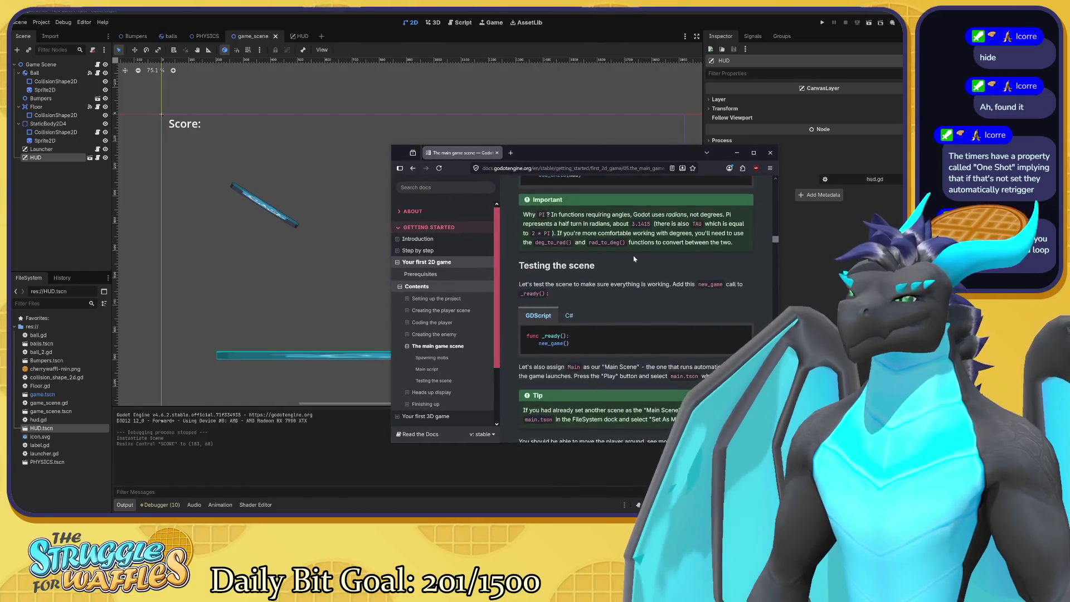
{"action": "scroll", "coordinate": [636, 307], "scroll_direction": "up", "scroll_amount": 10}
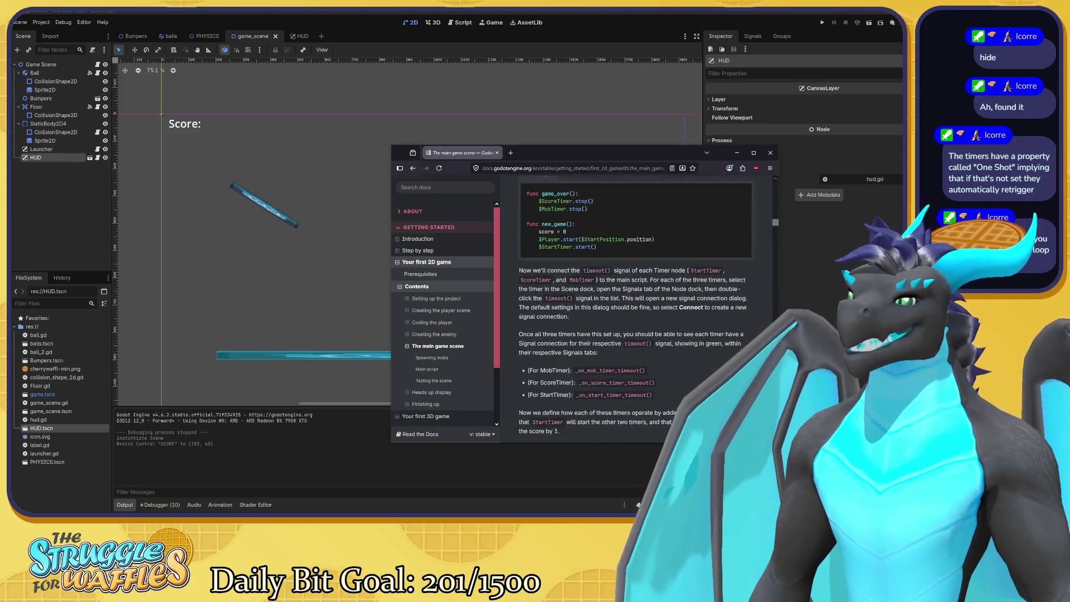
{"action": "scroll", "coordinate": [634, 258], "scroll_direction": "up", "scroll_amount": 10}
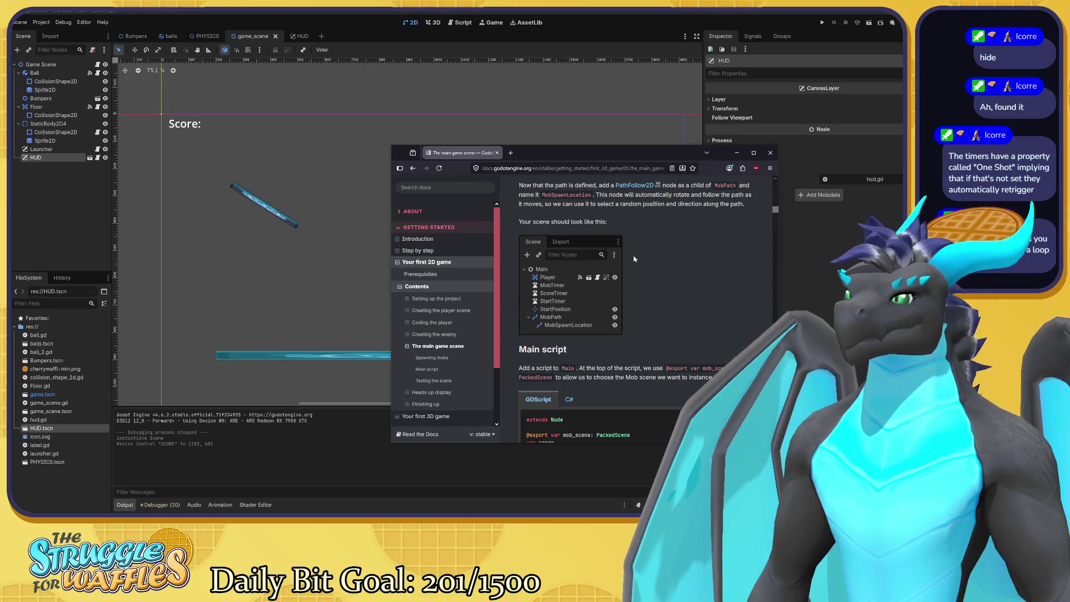
{"action": "scroll", "coordinate": [633, 259], "scroll_direction": "down", "scroll_amount": 5}
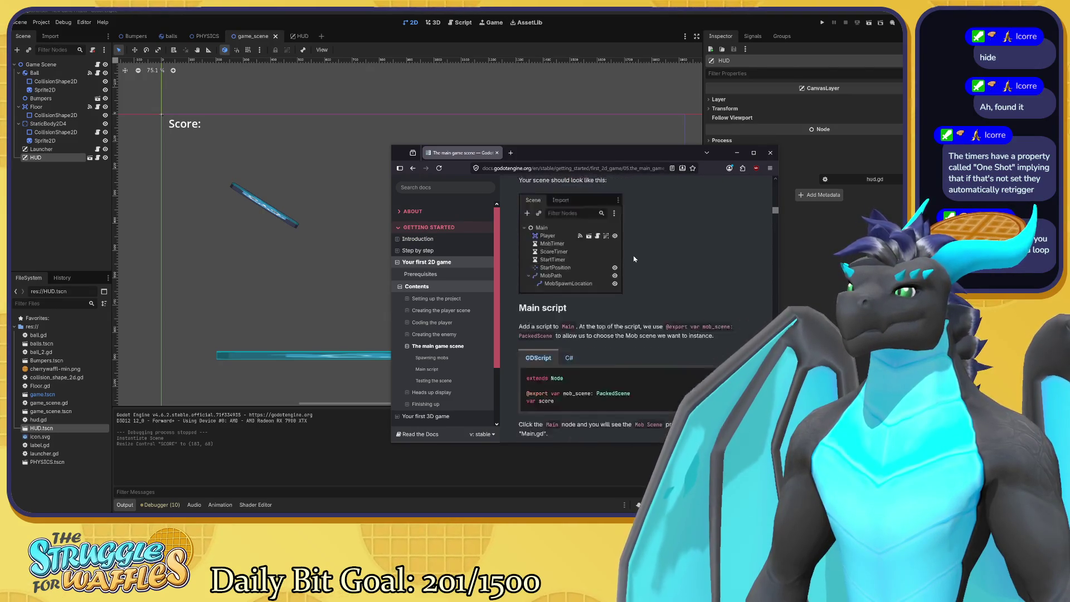
{"action": "scroll", "coordinate": [634, 259], "scroll_direction": "down", "scroll_amount": 1}
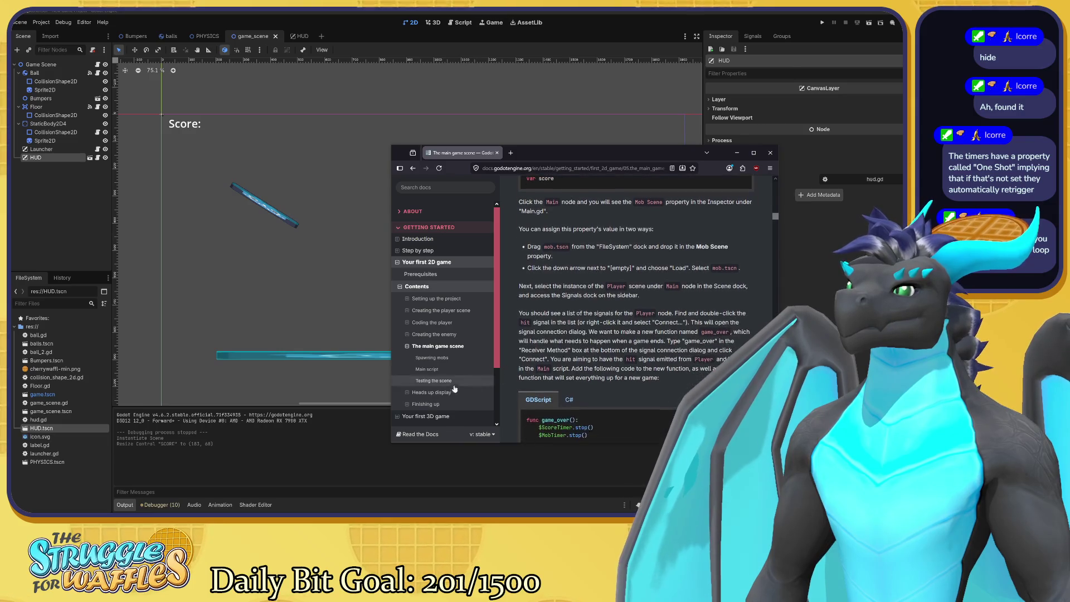
{"action": "left_click", "coordinate": [431, 392]}
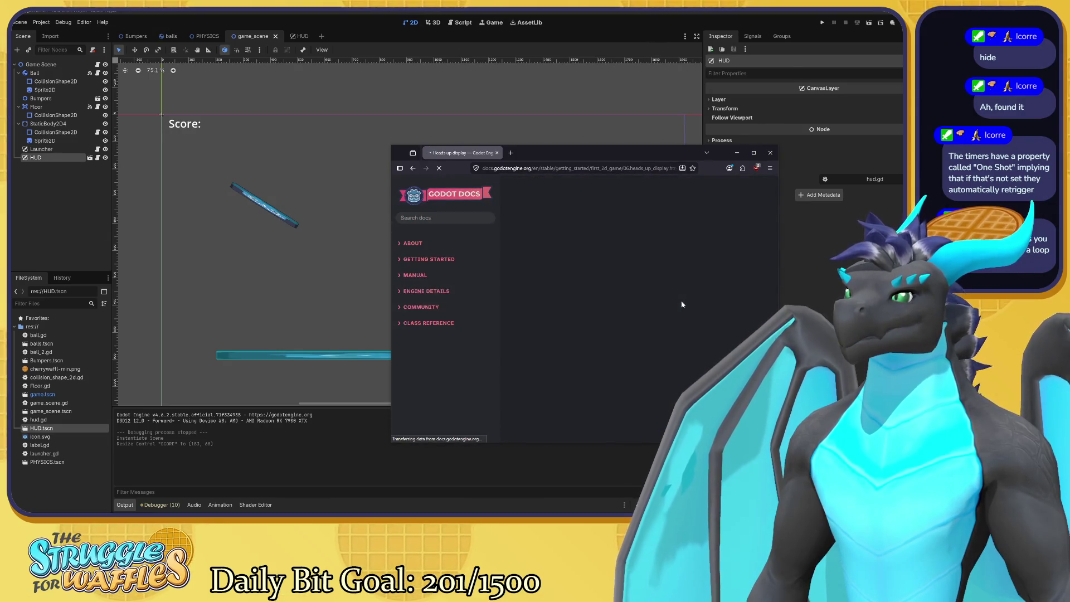
Scroll the Heads up display tutorial past show_game_over() to the update_score and signal handler code
{"action": "scroll", "coordinate": [683, 304], "scroll_direction": "down", "scroll_amount": 5}
{"action": "scroll", "coordinate": [682, 304], "scroll_direction": "down", "scroll_amount": 3}
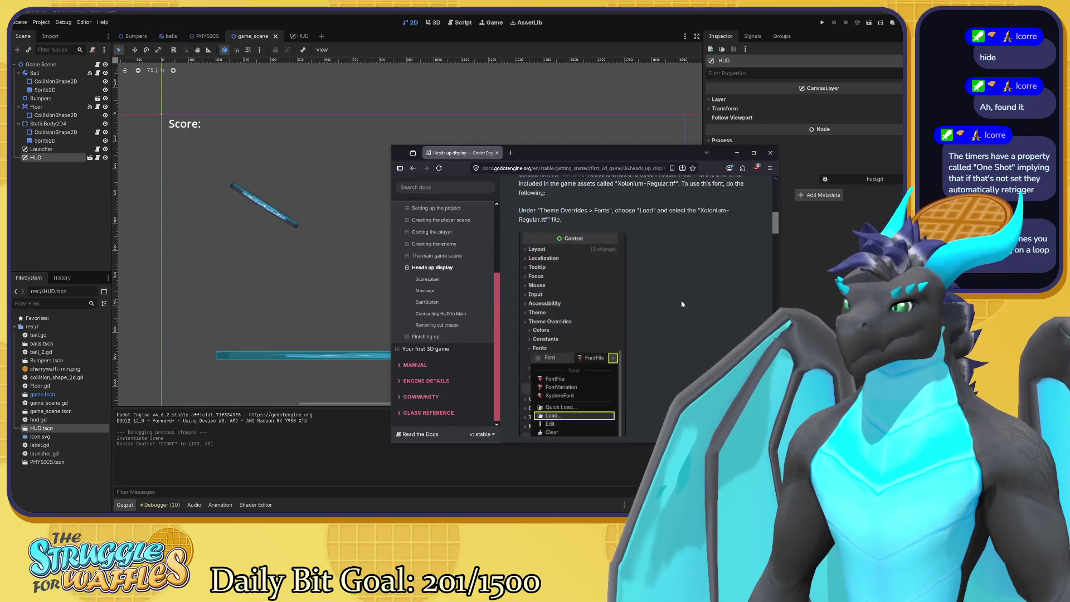
{"action": "scroll", "coordinate": [682, 304], "scroll_direction": "down", "scroll_amount": 3}
{"action": "scroll", "coordinate": [636, 306], "scroll_direction": "down", "scroll_amount": 10}
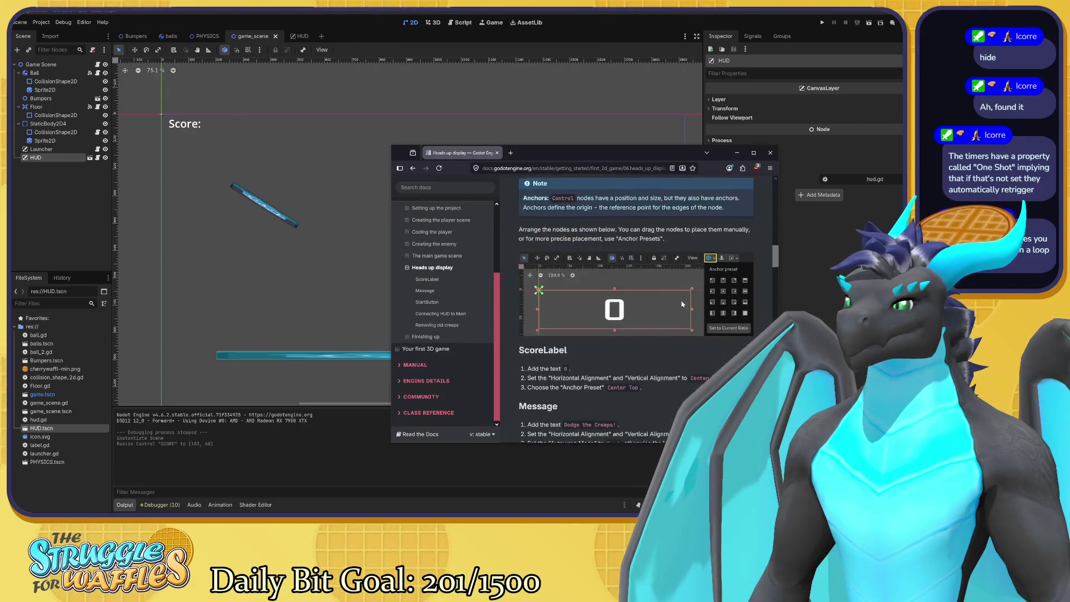
{"action": "scroll", "coordinate": [683, 304], "scroll_direction": "down", "scroll_amount": 3}
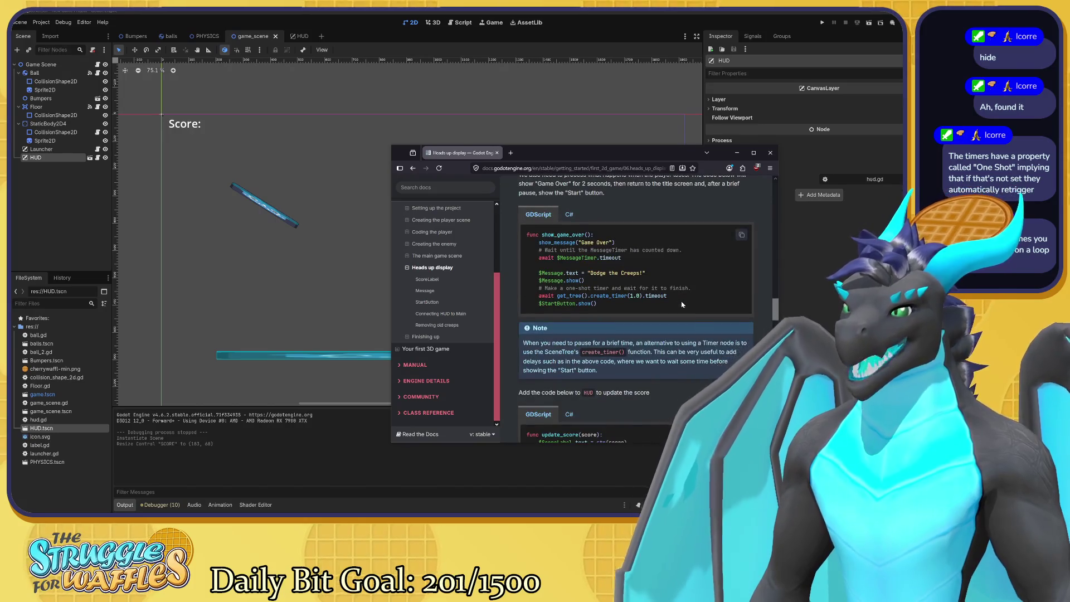
{"action": "scroll", "coordinate": [682, 304], "scroll_direction": "up", "scroll_amount": 2}
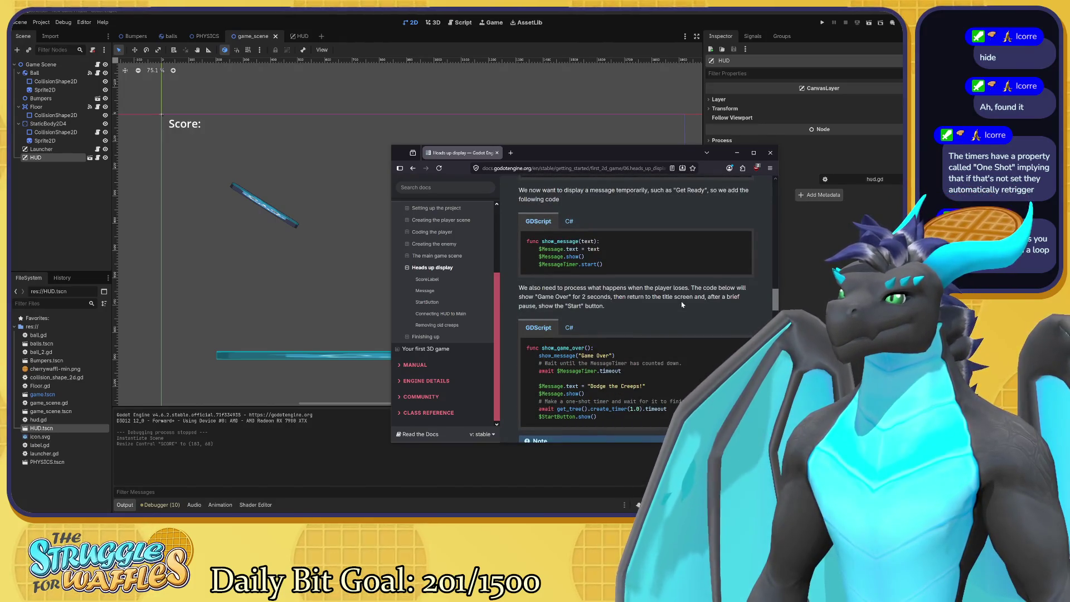
{"action": "scroll", "coordinate": [682, 304], "scroll_direction": "up", "scroll_amount": 2}
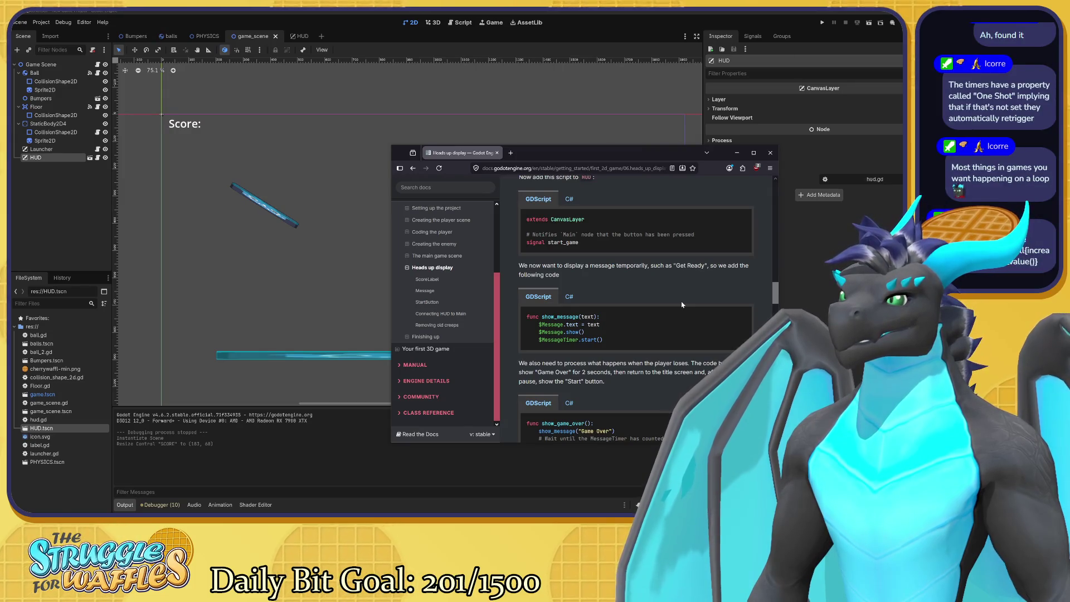
{"action": "scroll", "coordinate": [682, 304], "scroll_direction": "down", "scroll_amount": 3}
{"action": "scroll", "coordinate": [682, 304], "scroll_direction": "down", "scroll_amount": 2}
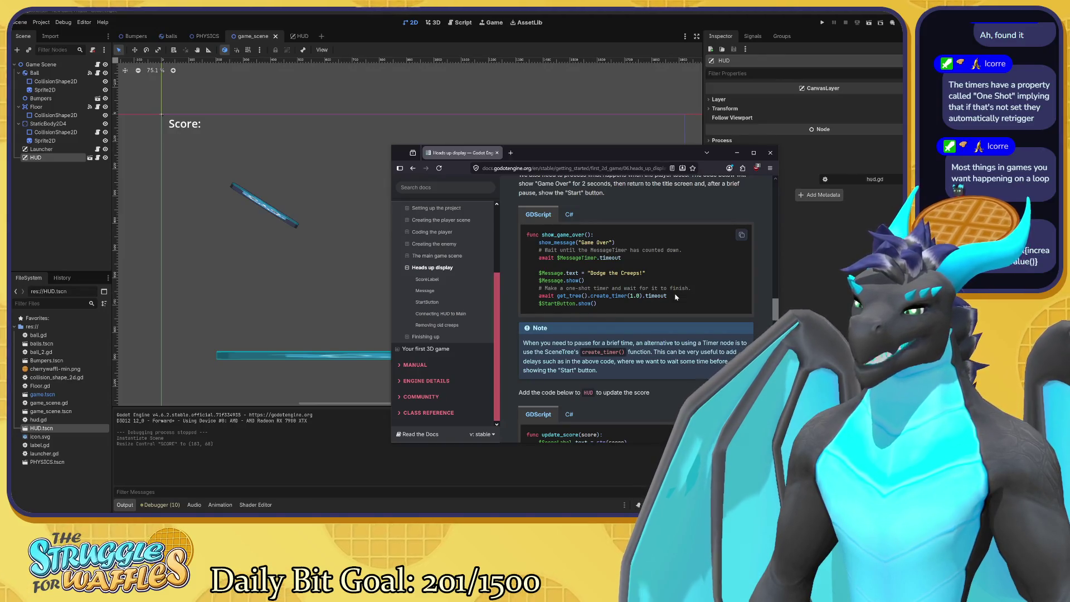
{"action": "scroll", "coordinate": [675, 299], "scroll_direction": "down", "scroll_amount": 5}
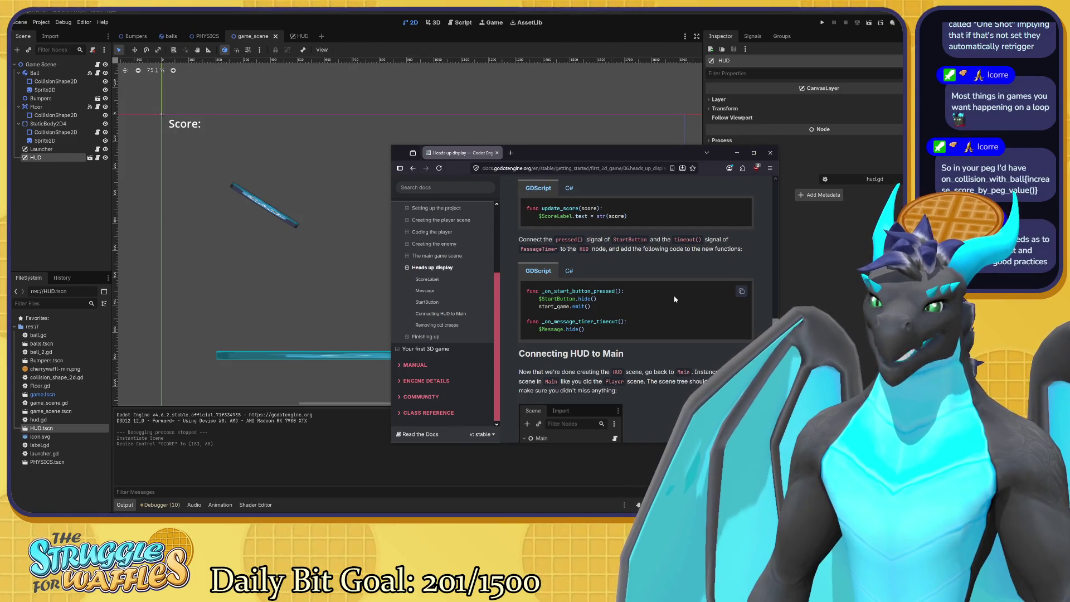
{"action": "scroll", "coordinate": [675, 299], "scroll_direction": "down", "scroll_amount": 2}
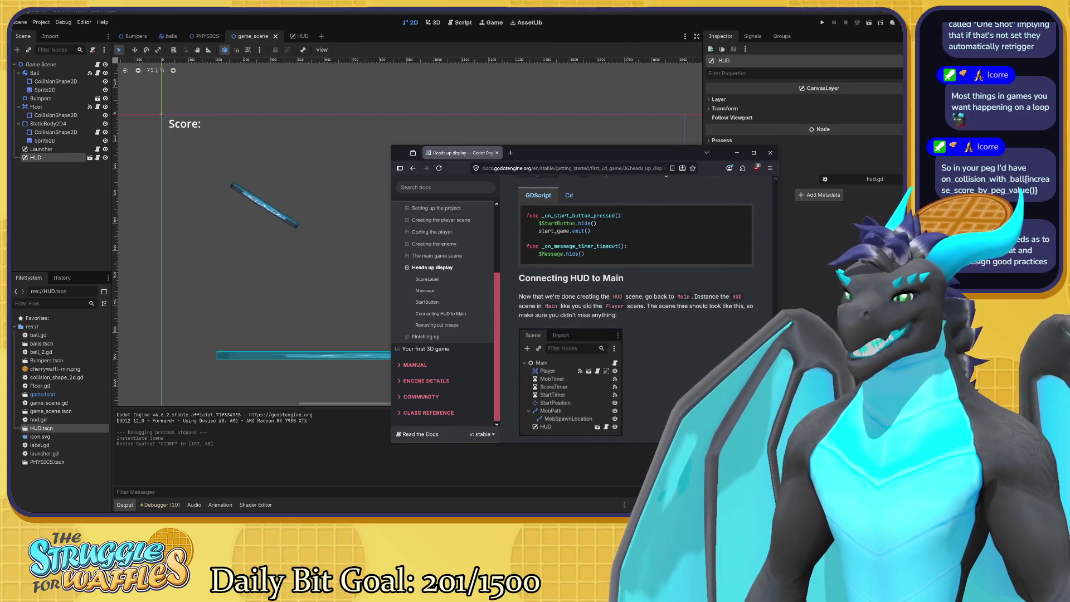
Read the new_game() snippet in 'Connecting HUD to Main', then minimize the docs browser
{"action": "scroll", "coordinate": [674, 300], "scroll_direction": "down", "scroll_amount": 2}
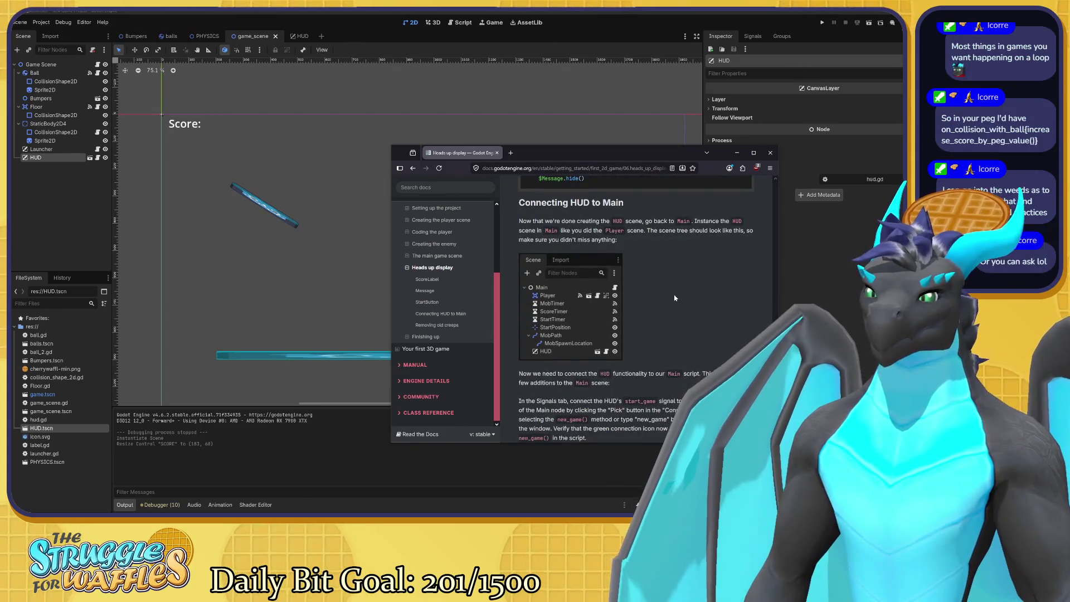
{"action": "scroll", "coordinate": [674, 299], "scroll_direction": "down", "scroll_amount": 3}
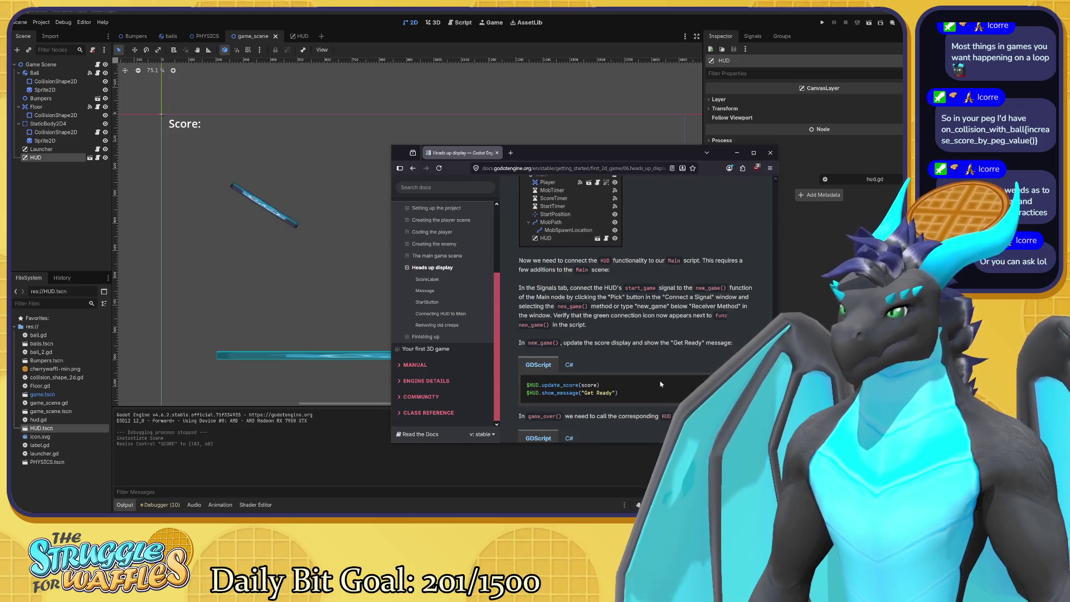
{"action": "scroll", "coordinate": [654, 372], "scroll_direction": "down", "scroll_amount": 1}
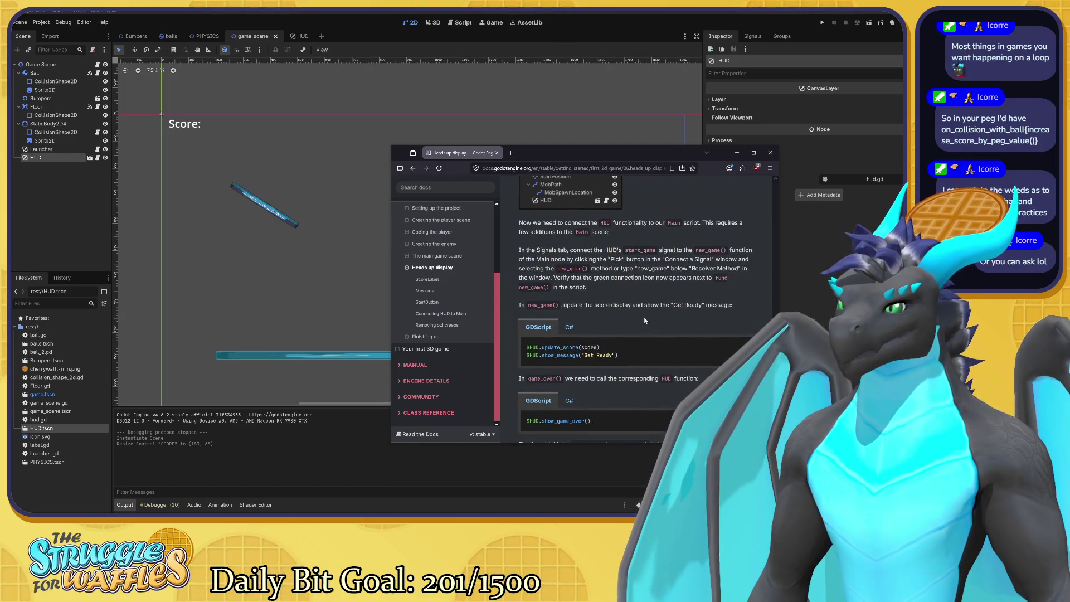
{"action": "scroll", "coordinate": [645, 320], "scroll_direction": "up", "scroll_amount": 1}
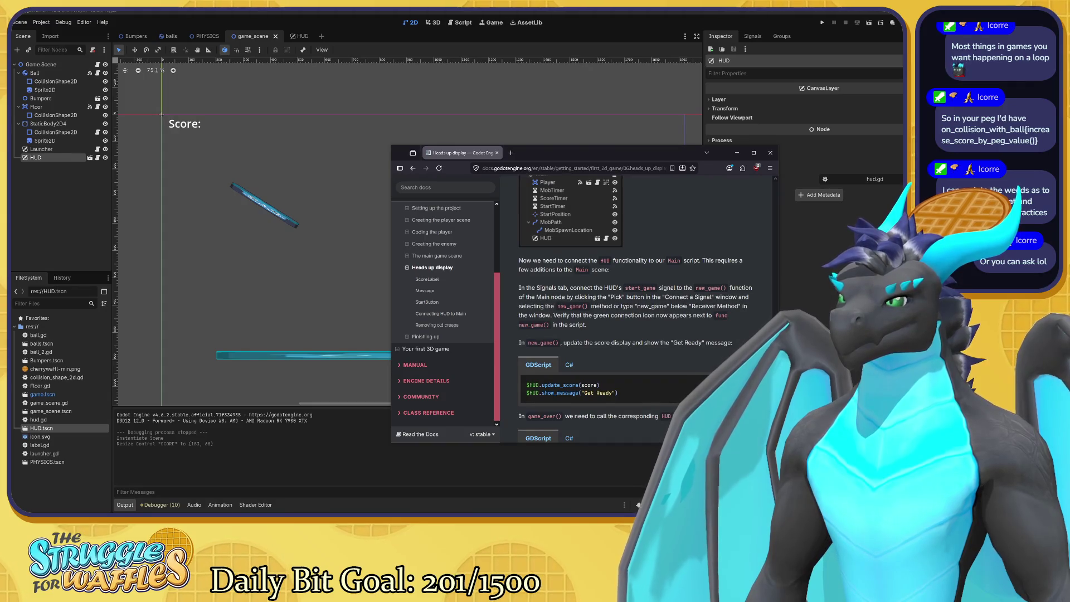
{"action": "scroll", "coordinate": [608, 304], "scroll_direction": "down", "scroll_amount": 2}
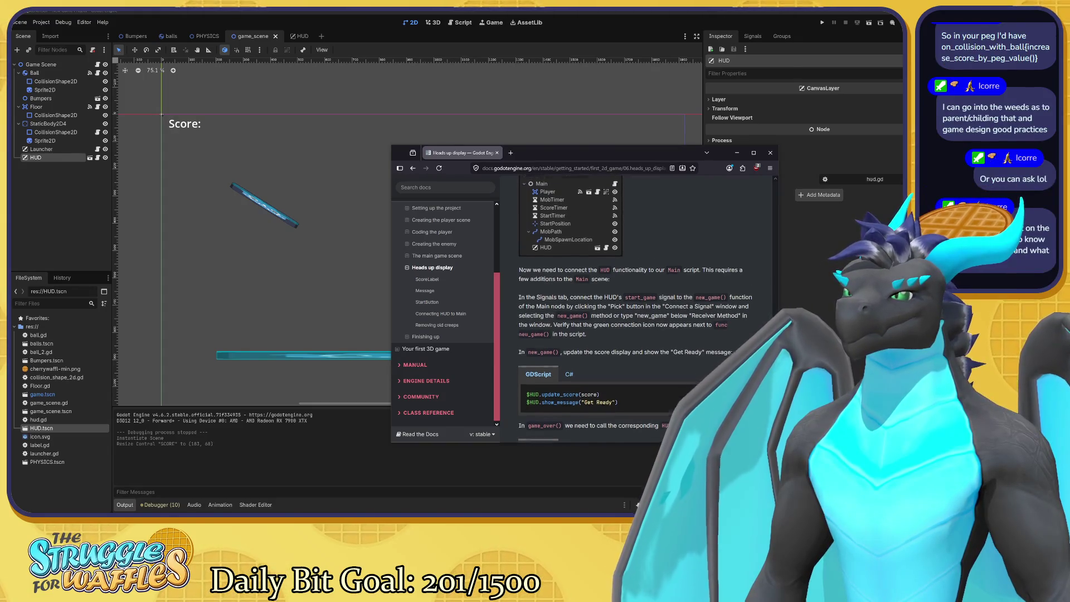
{"action": "scroll", "coordinate": [608, 304], "scroll_direction": "up", "scroll_amount": 2}
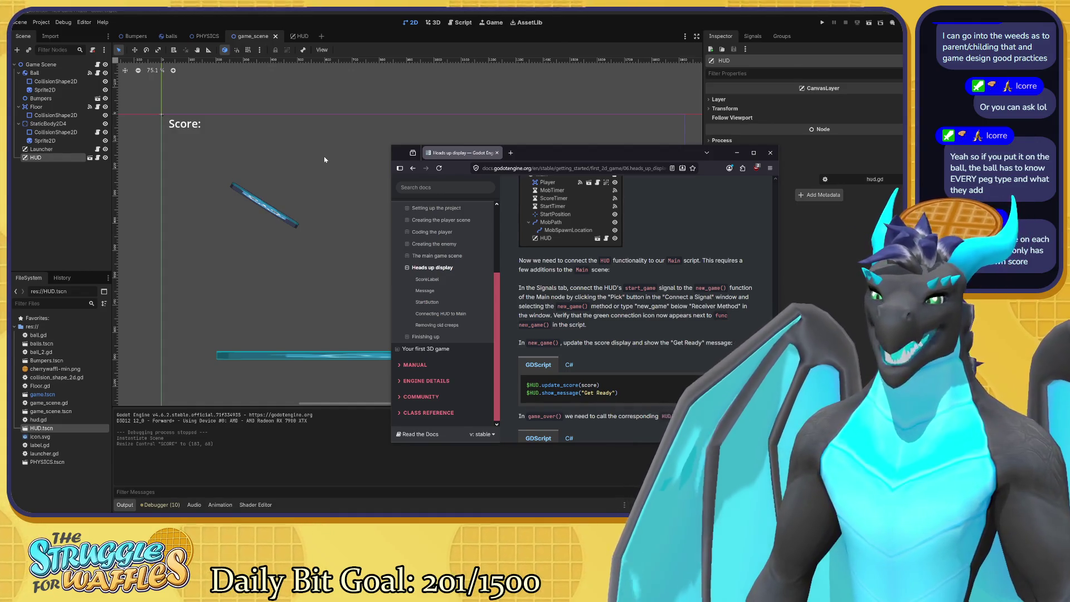
{"action": "key", "text": "super+Down"}
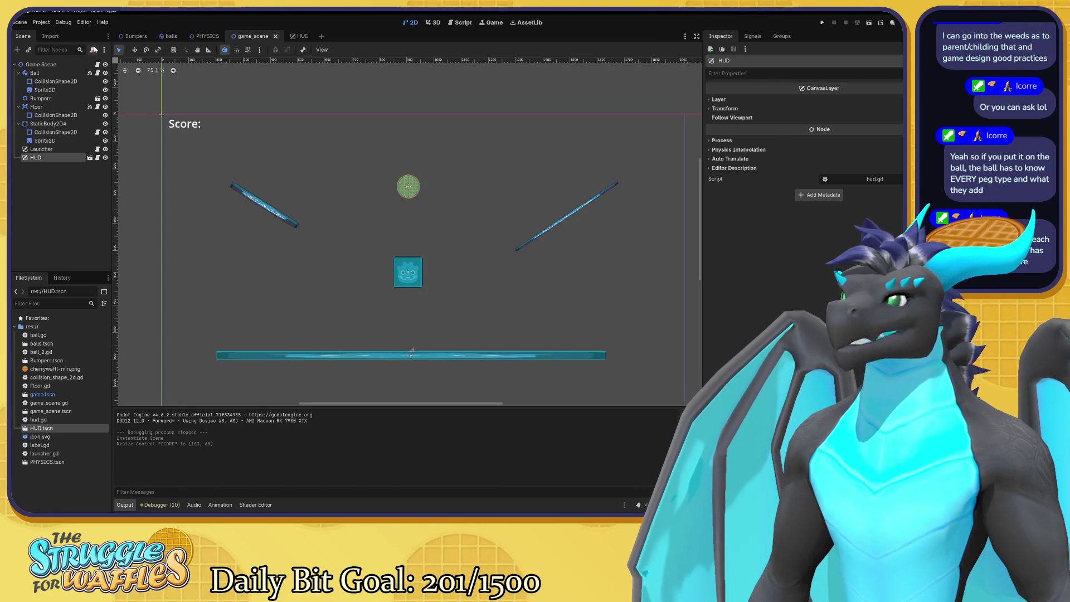
Look over the two bumpers in the Bumpers scene up close, then move on to the balls scene
{"action": "left_click", "coordinate": [132, 37]}
{"action": "scroll", "coordinate": [406, 273], "scroll_direction": "down", "scroll_amount": 10}
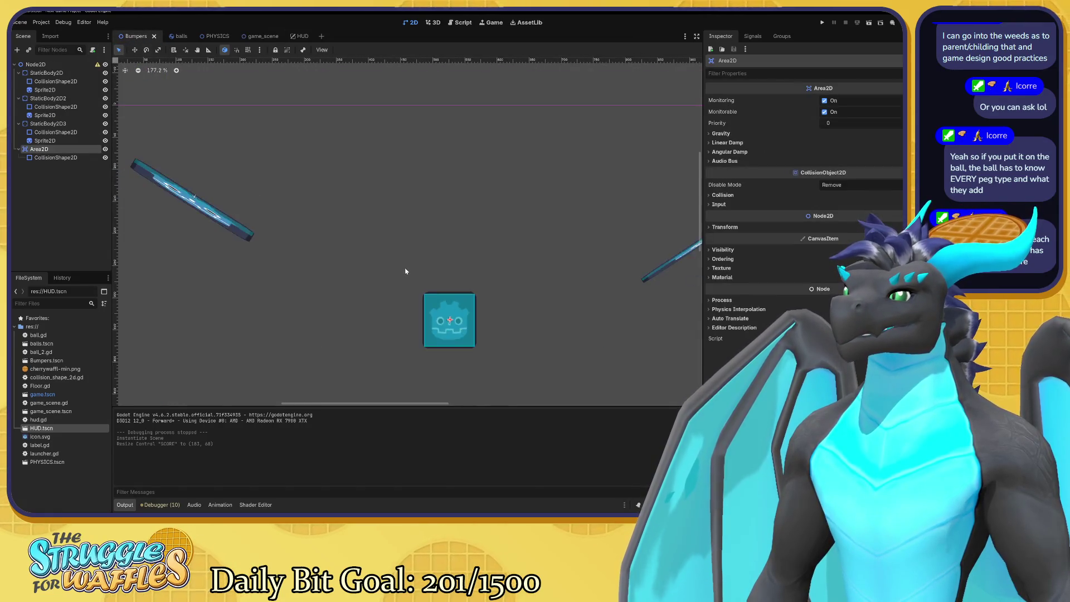
{"action": "left_click_drag", "start_coordinate": [464, 273], "coordinate": [428, 229]}
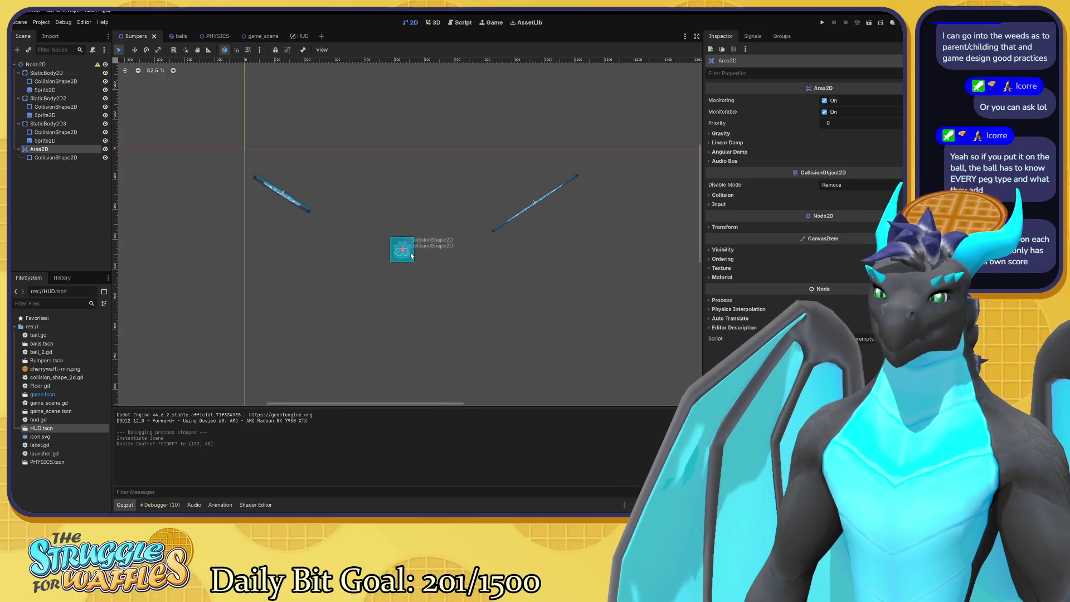
{"action": "scroll", "coordinate": [410, 262], "scroll_direction": "up", "scroll_amount": 5}
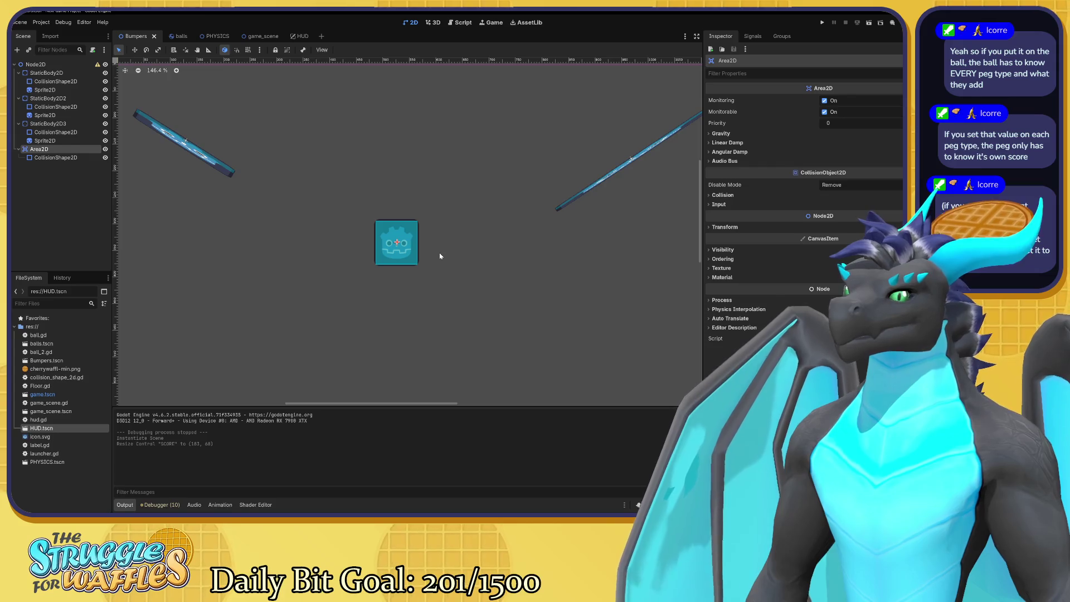
{"action": "scroll", "coordinate": [416, 190], "scroll_direction": "down", "scroll_amount": 2}
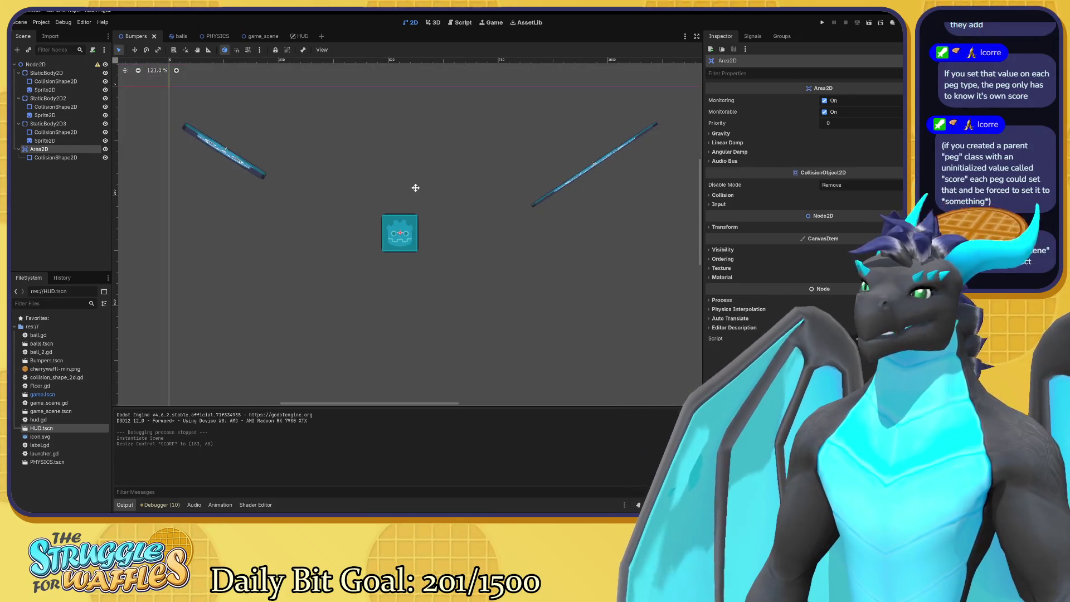
{"action": "left_click_drag", "start_coordinate": [416, 190], "coordinate": [442, 208]}
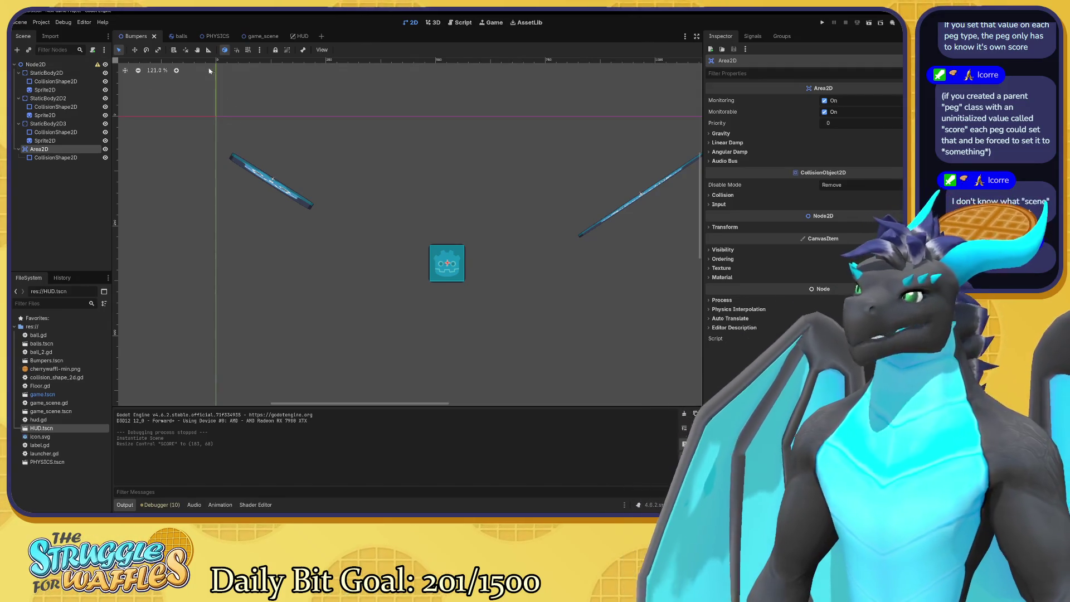
{"action": "scroll", "coordinate": [475, 231], "scroll_direction": "down", "scroll_amount": 1}
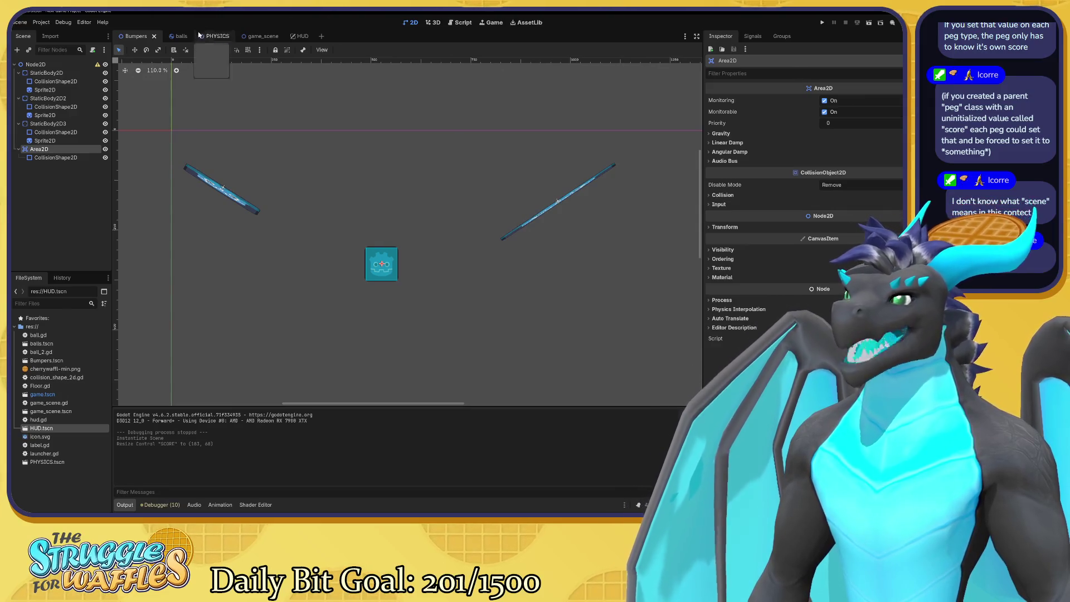
{"action": "left_click", "coordinate": [178, 35]}
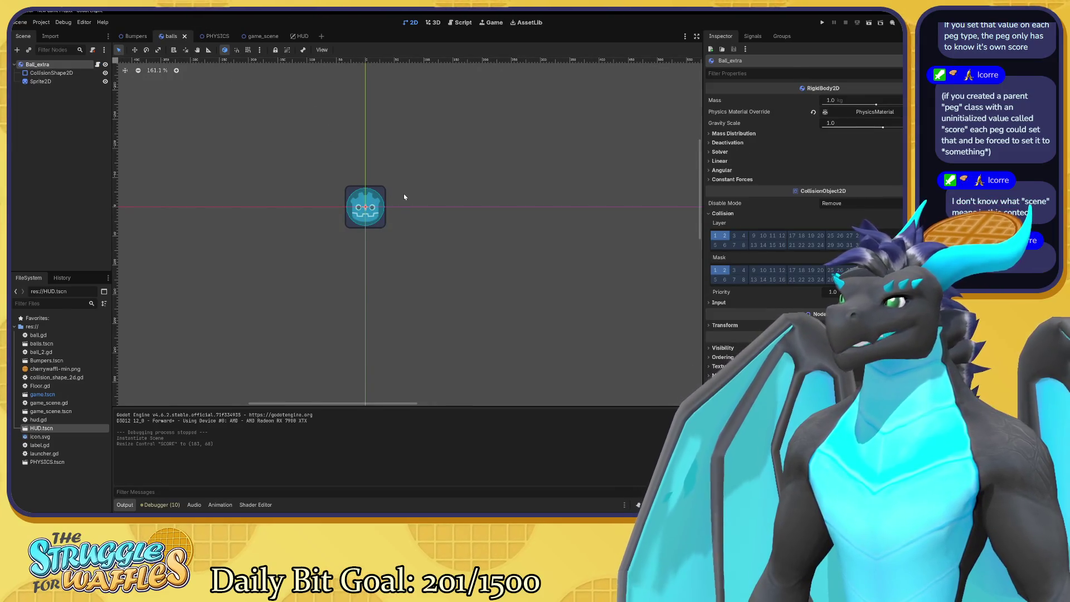
Reorder the scene tabs so game_scene and HUD sit ahead of balls
{"action": "left_click", "coordinate": [211, 37]}
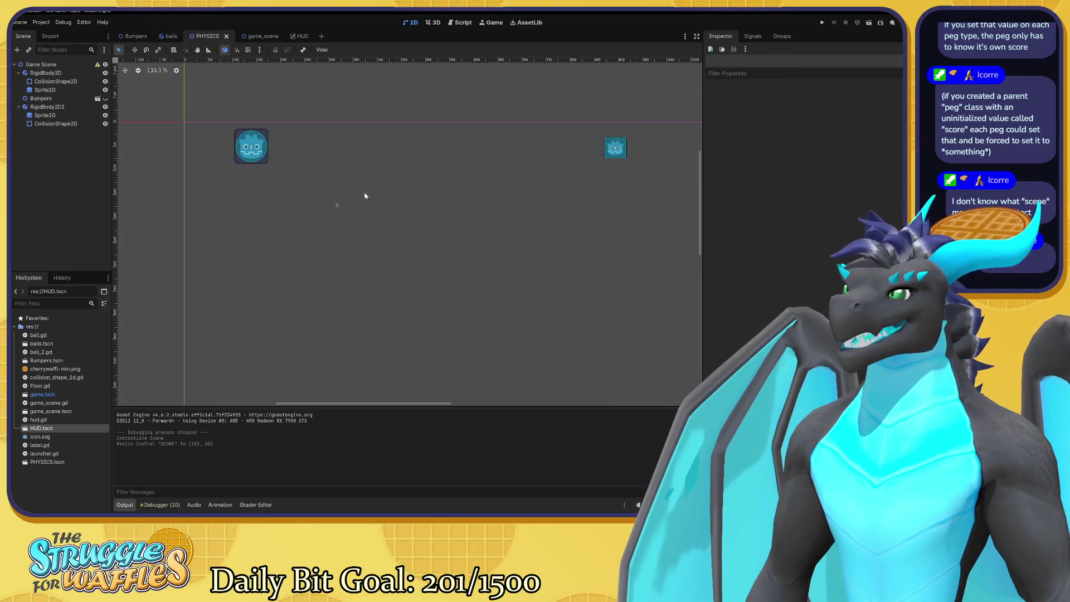
{"action": "left_click", "coordinate": [259, 36]}
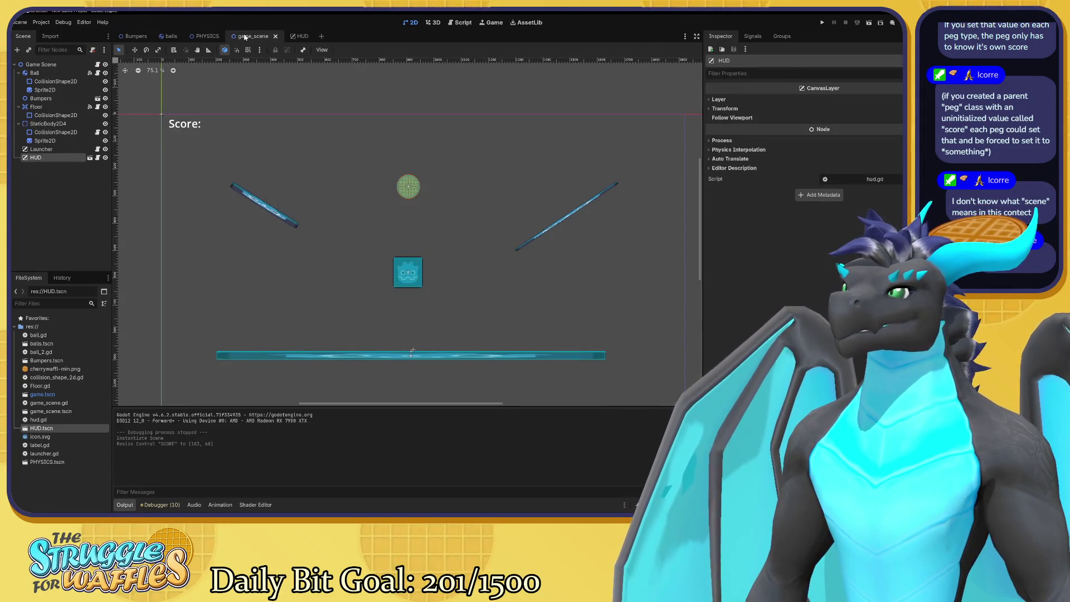
{"action": "left_click_drag", "start_coordinate": [252, 36], "coordinate": [167, 36]}
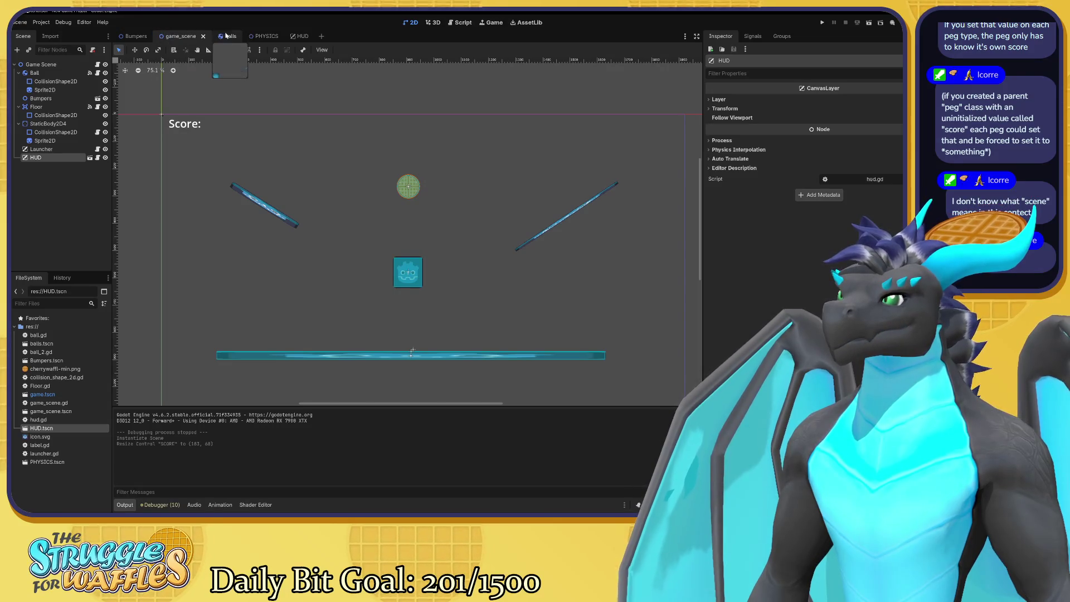
{"action": "left_click_drag", "start_coordinate": [295, 35], "coordinate": [217, 36]}
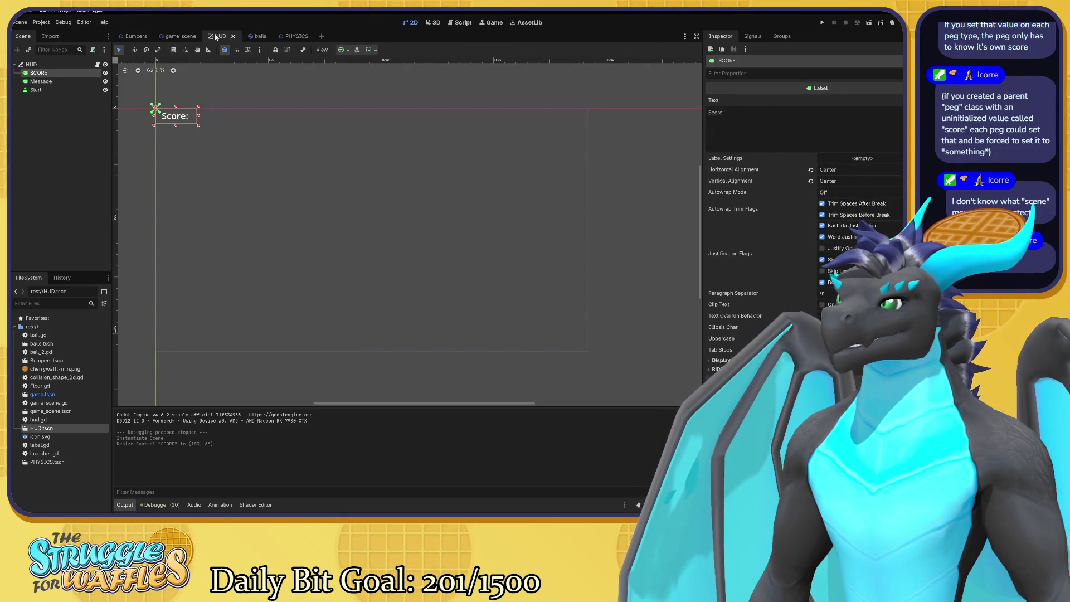
Check the HUD scene's Score label, then return to game_scene
{"action": "left_click", "coordinate": [170, 36]}
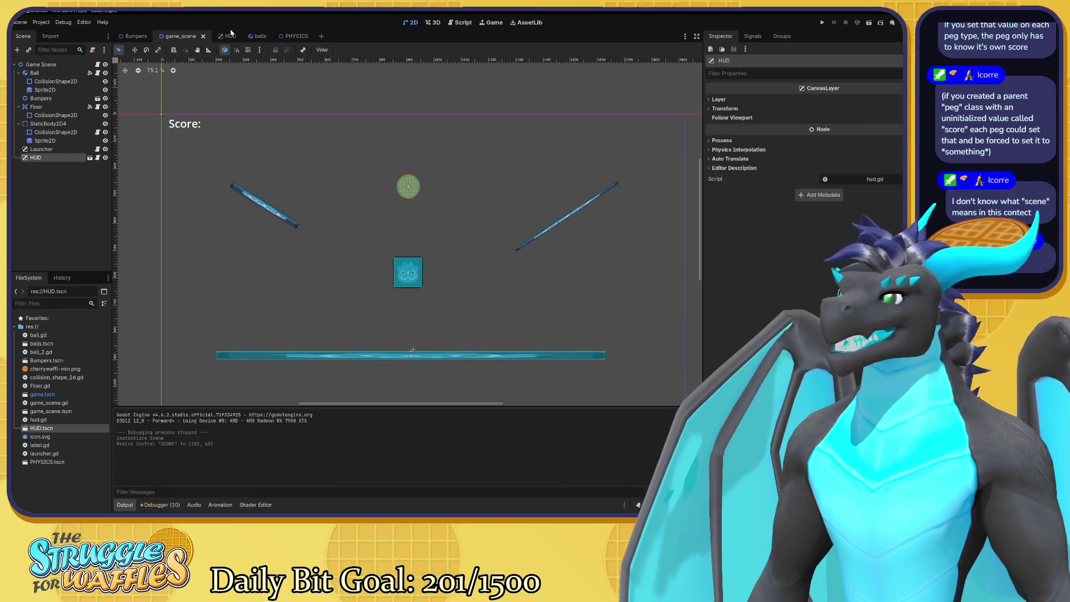
{"action": "left_click", "coordinate": [238, 36]}
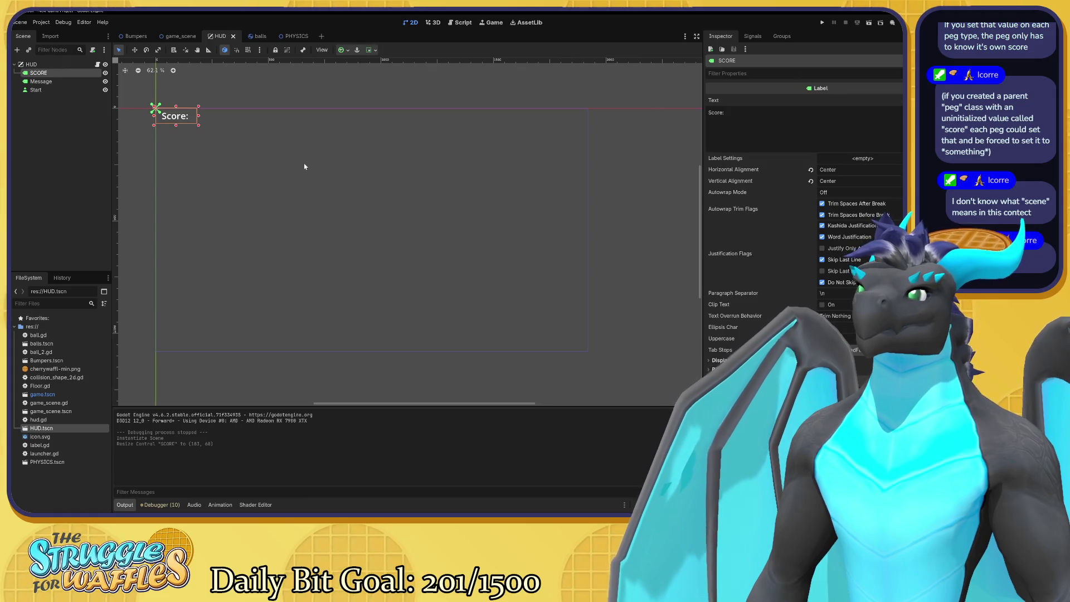
{"action": "left_click", "coordinate": [177, 36]}
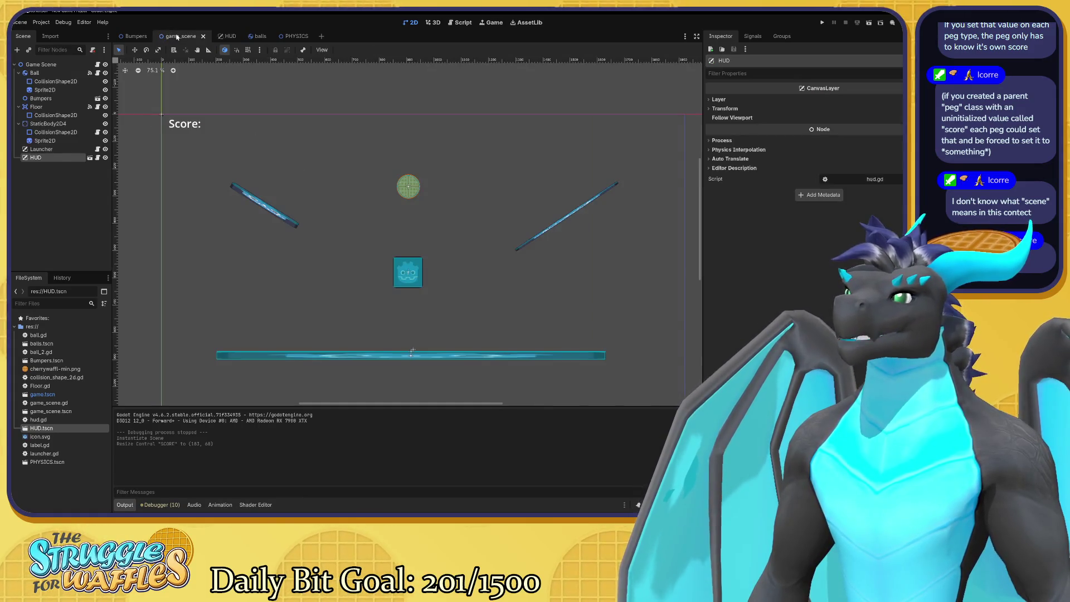
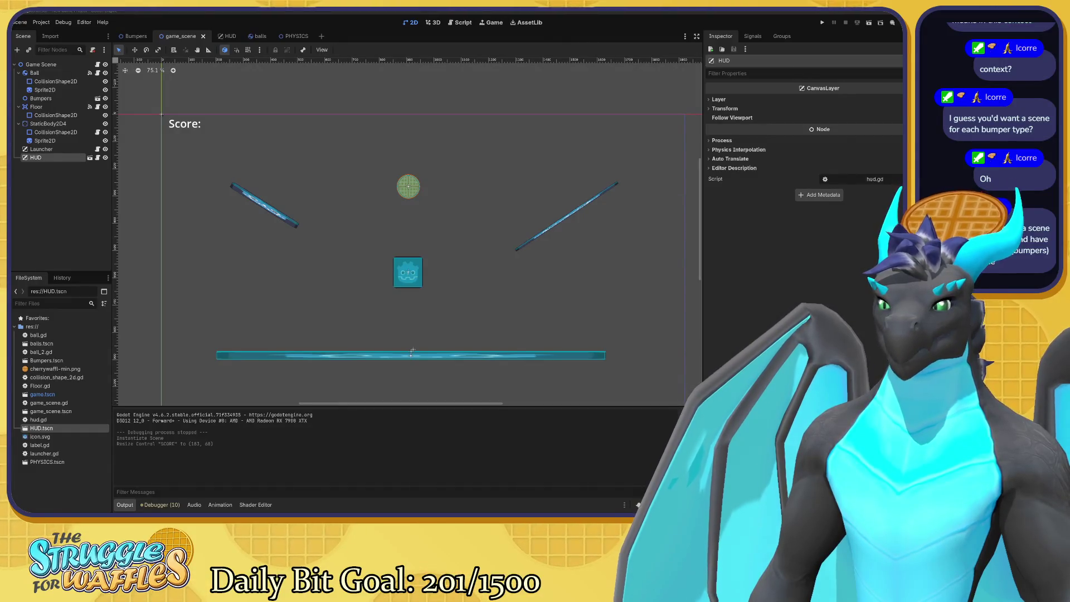
Deselect the HUD node and bring up the Bumpers scene
{"action": "left_click", "coordinate": [497, 203]}
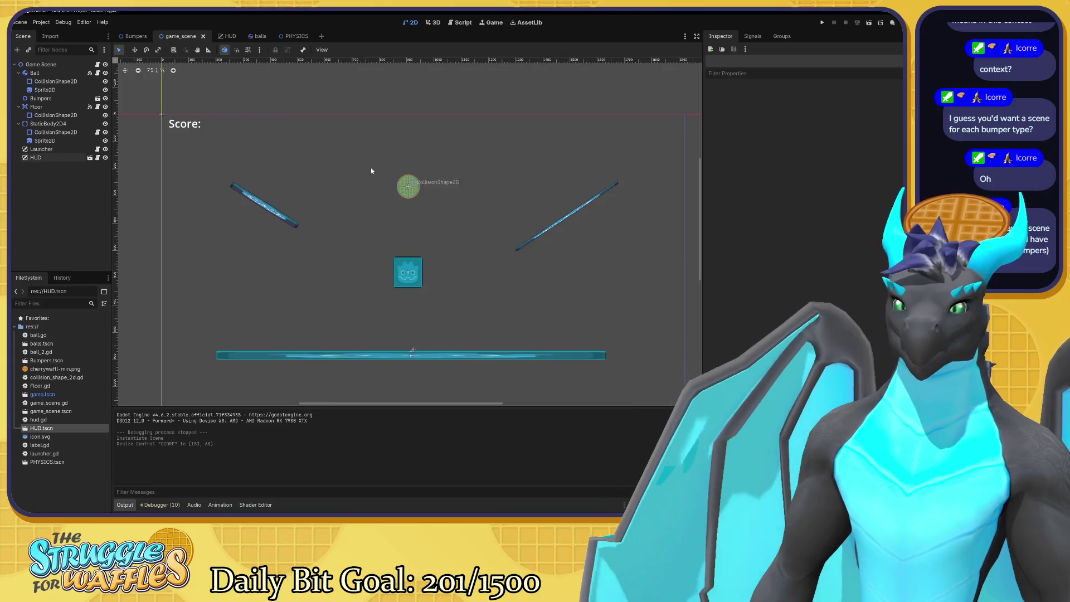
{"action": "left_click", "coordinate": [135, 36]}
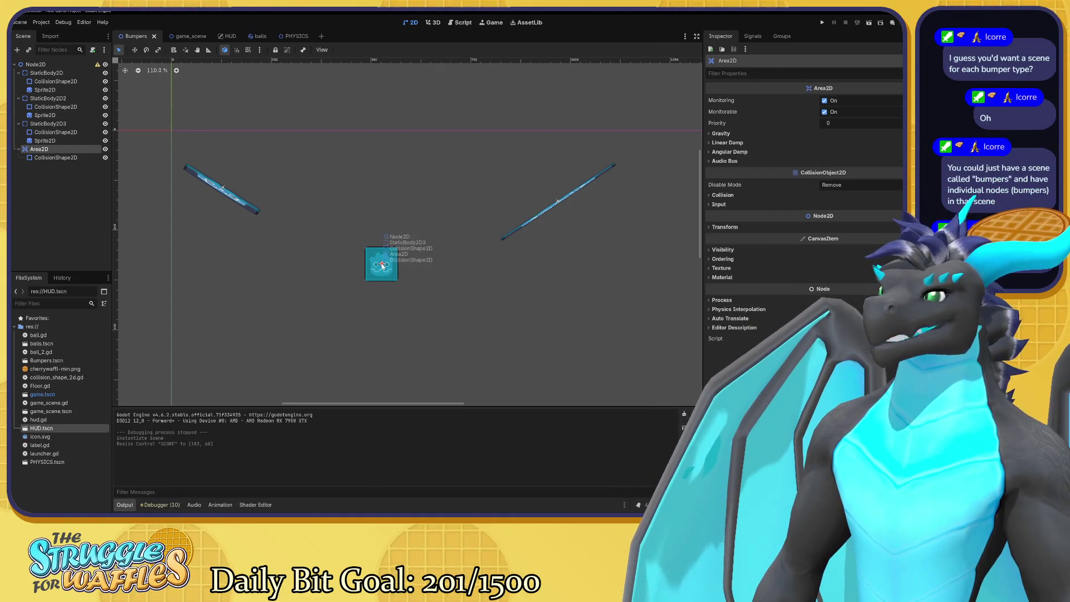
Try moving the Area2D's collision shape up and right, then undo it
{"action": "left_click", "coordinate": [382, 259]}
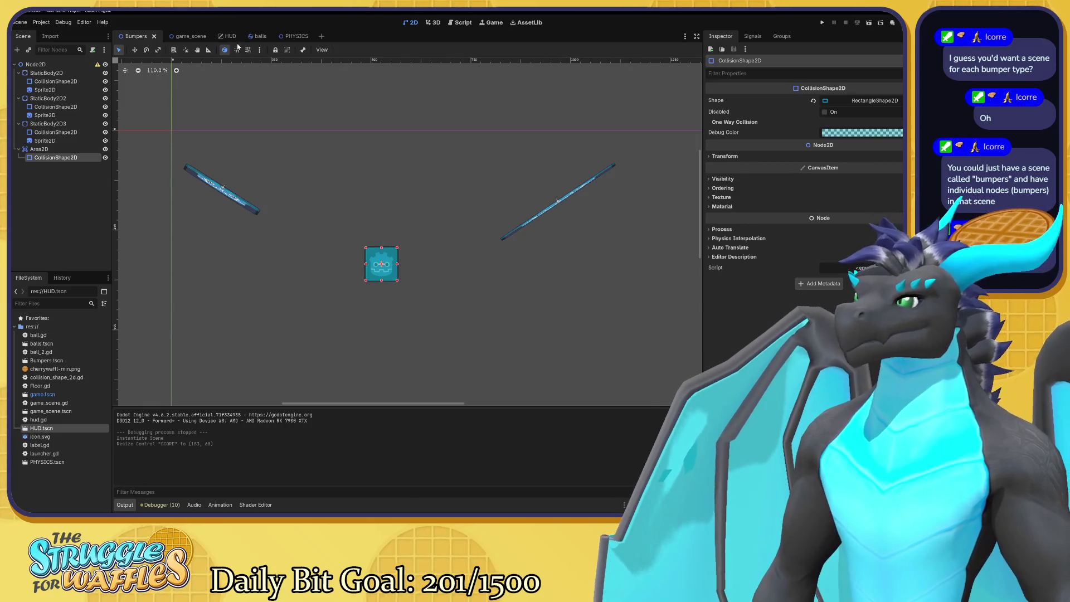
{"action": "left_click", "coordinate": [183, 36]}
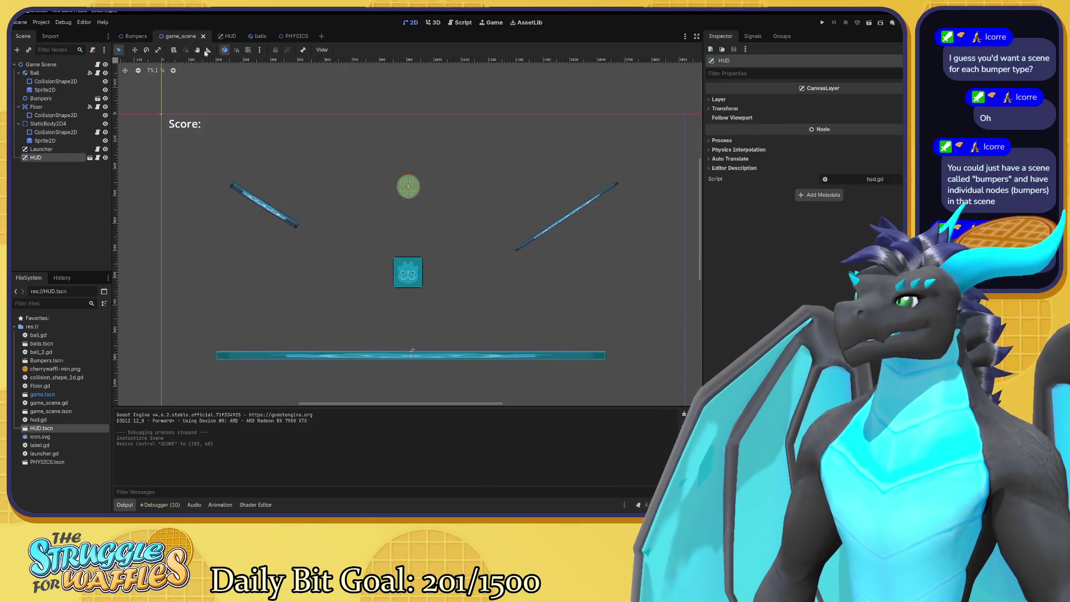
{"action": "left_click", "coordinate": [133, 35]}
{"action": "key", "text": "w"}
{"action": "mouse_move", "coordinate": [386, 271]}
{"action": "left_mouse_down"}
{"action": "mouse_move", "coordinate": [480, 290]}
{"action": "mouse_move", "coordinate": [457, 204]}
{"action": "left_mouse_up"}
{"action": "key", "text": "ctrl+z"}
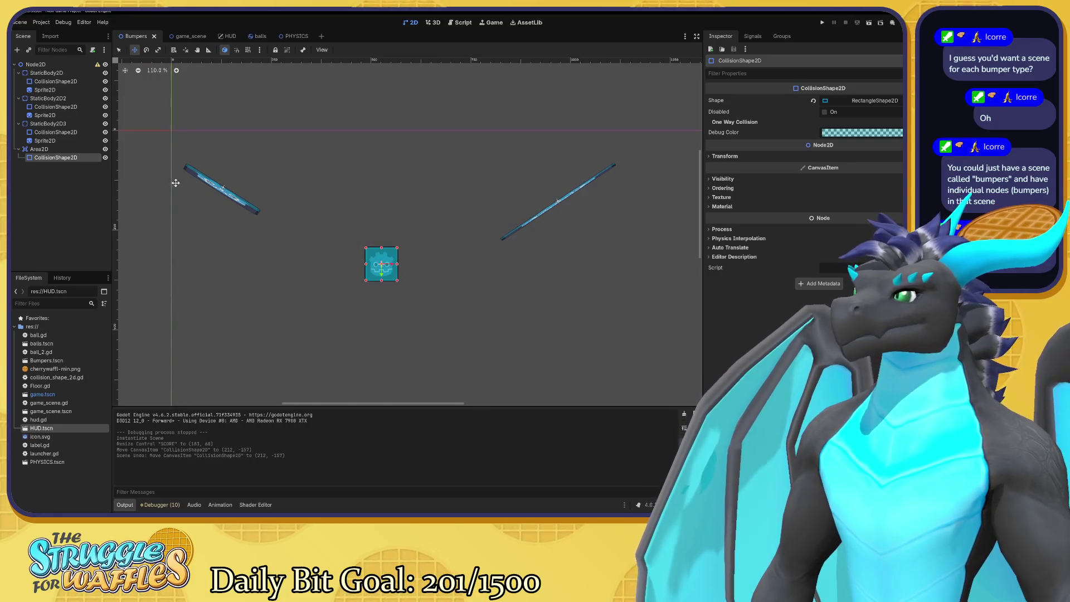
Select StaticBody2D3 through Area2D's CollisionShape2D and drag them slightly down together
{"action": "left_click", "coordinate": [45, 124]}
{"action": "left_click", "coordinate": [49, 149], "text": "ctrl"}
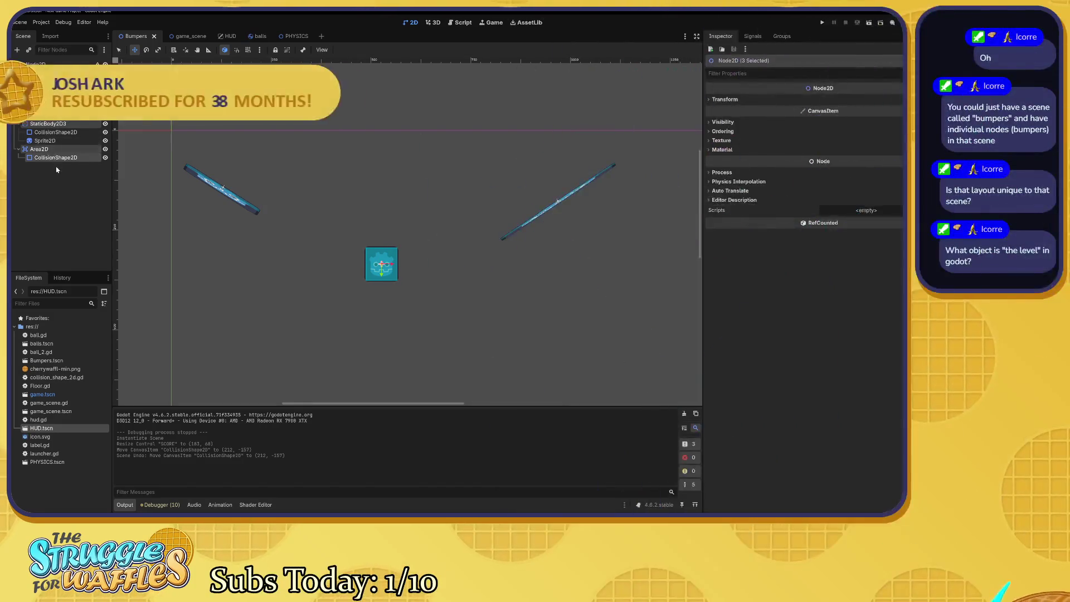
{"action": "left_click", "coordinate": [56, 169]}
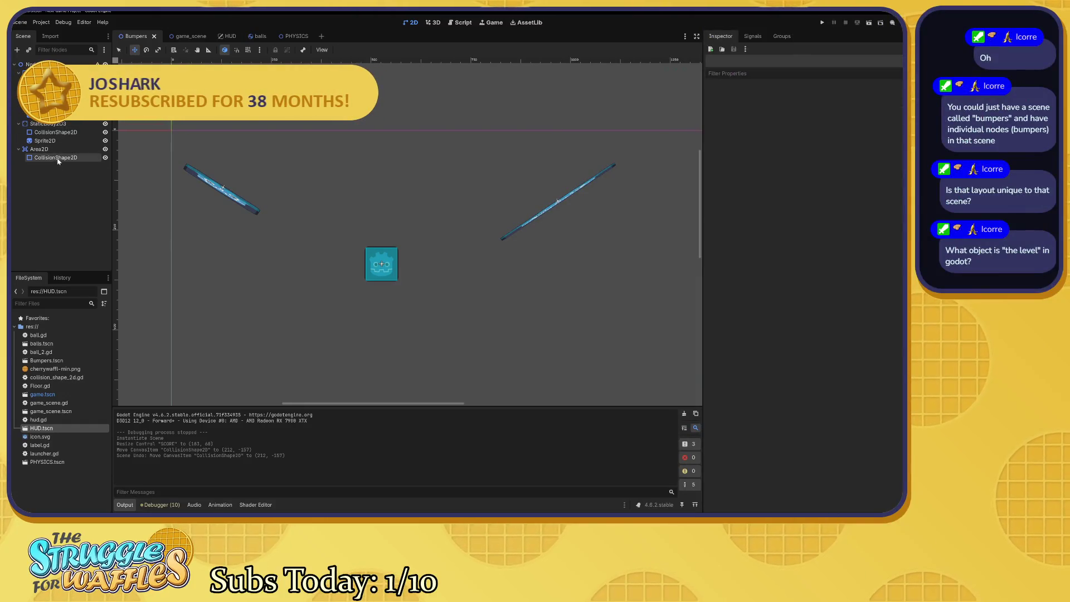
{"action": "left_click", "coordinate": [57, 151]}
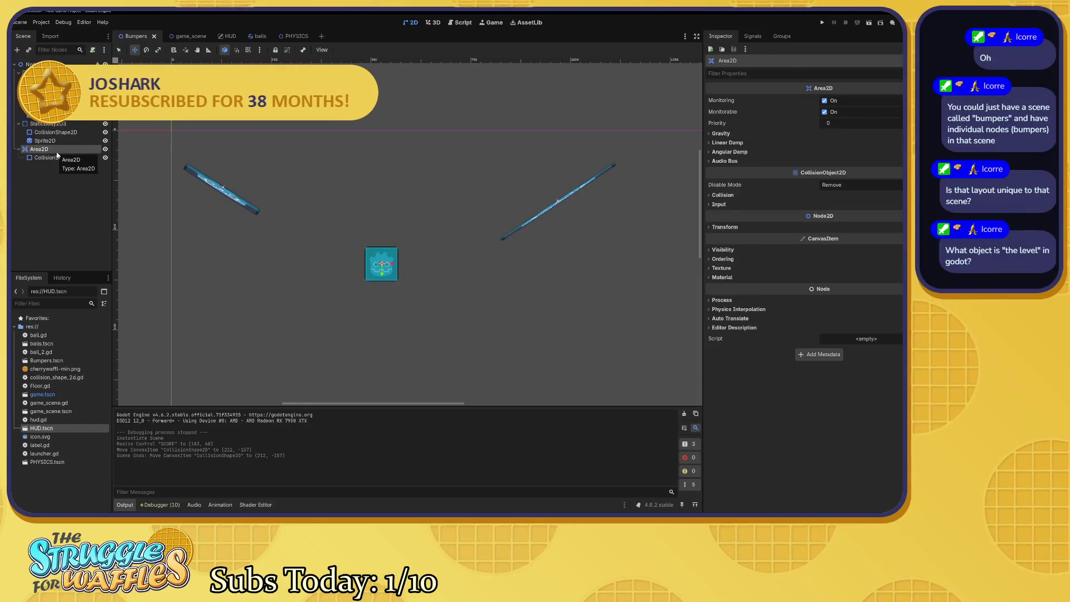
{"action": "left_click", "coordinate": [47, 124], "text": "shift"}
{"action": "left_click", "coordinate": [47, 157], "text": "shift"}
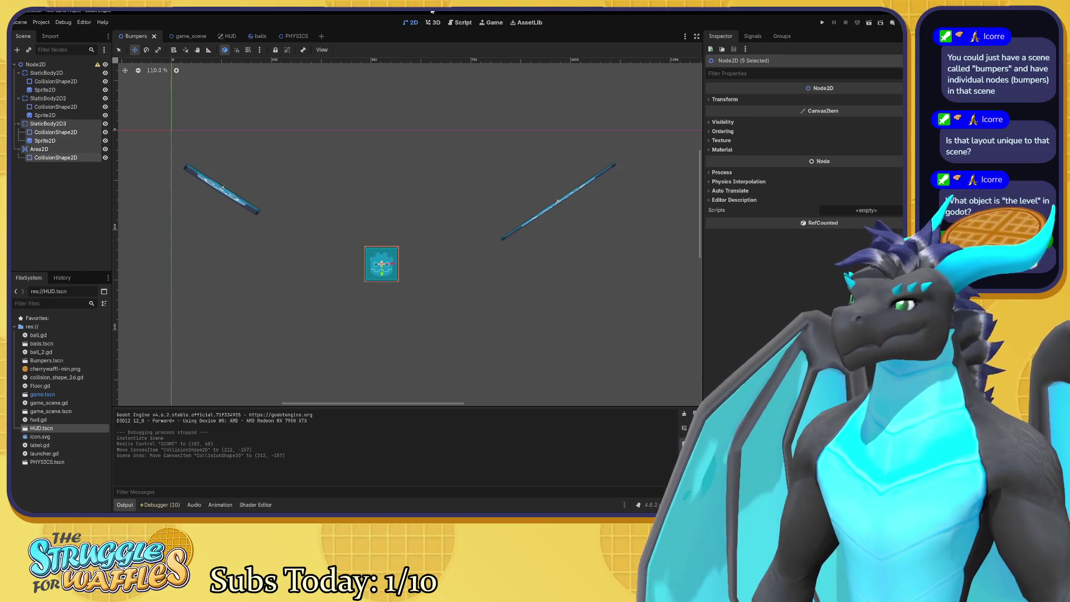
{"action": "mouse_move", "coordinate": [393, 266]}
{"action": "left_mouse_down"}
{"action": "mouse_move", "coordinate": [429, 253]}
{"action": "mouse_move", "coordinate": [446, 293]}
{"action": "mouse_move", "coordinate": [433, 252]}
{"action": "mouse_move", "coordinate": [449, 252]}
{"action": "left_mouse_up"}
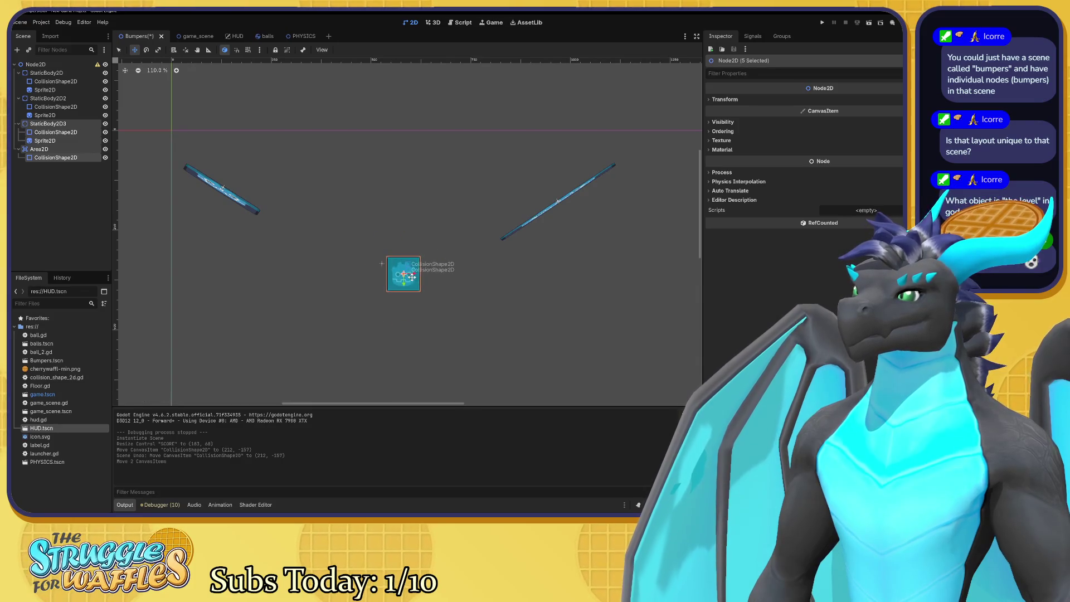
Undo the downward move, shift the bumper nodes right, and check them in the game scene
{"action": "key", "text": "ctrl+z"}
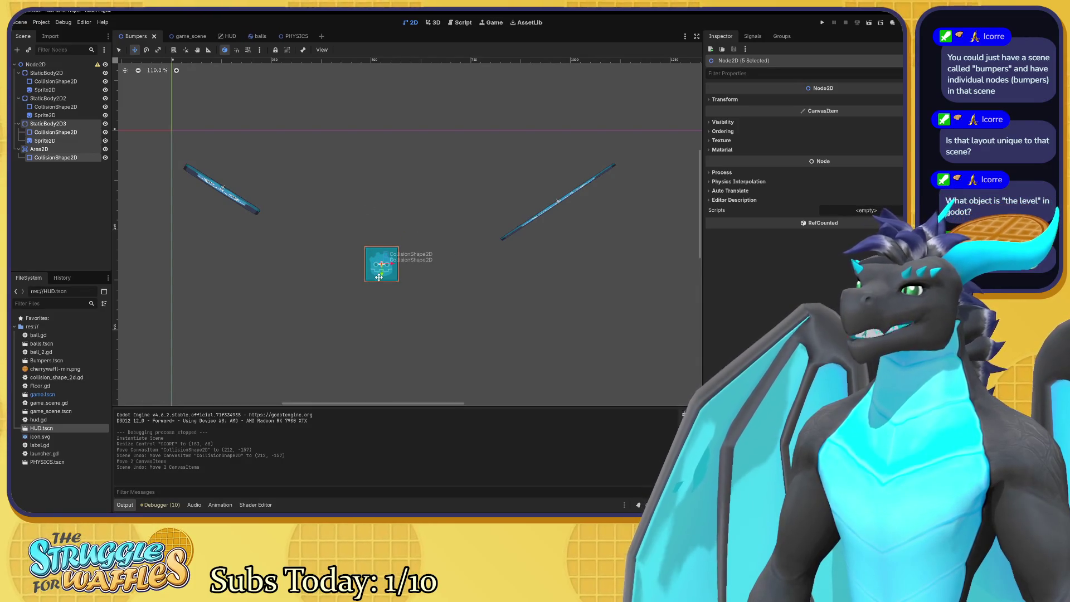
{"action": "left_click_drag", "start_coordinate": [381, 266], "coordinate": [446, 270]}
{"action": "left_click", "coordinate": [195, 34]}
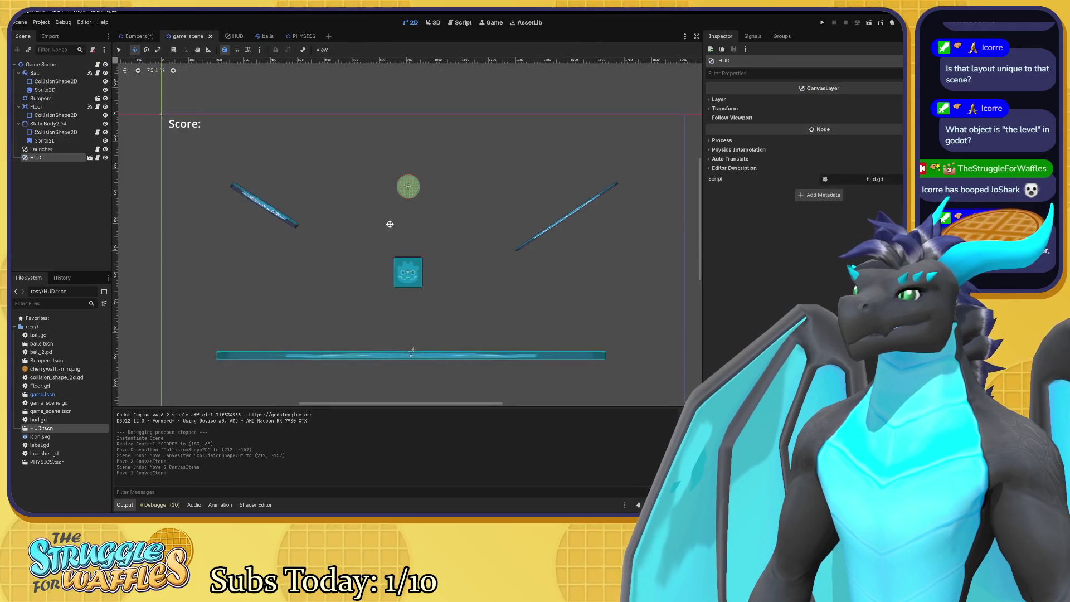
{"action": "left_click", "coordinate": [136, 36]}
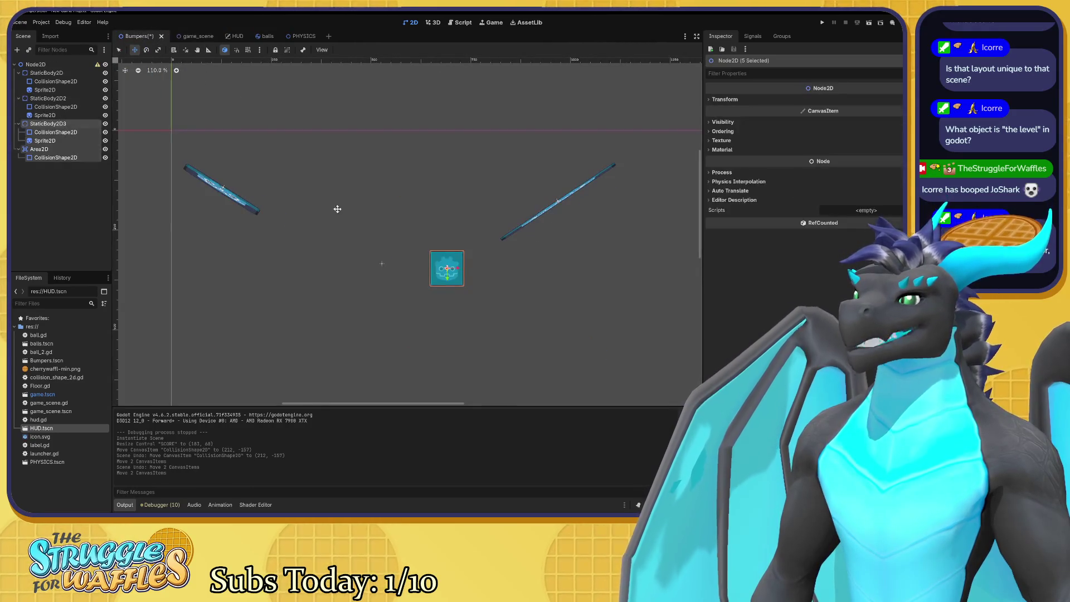
Undo the rightward move and save the Bumpers scene at its original position
{"action": "key", "text": "ctrl+s"}
{"action": "left_click", "coordinate": [178, 36]}
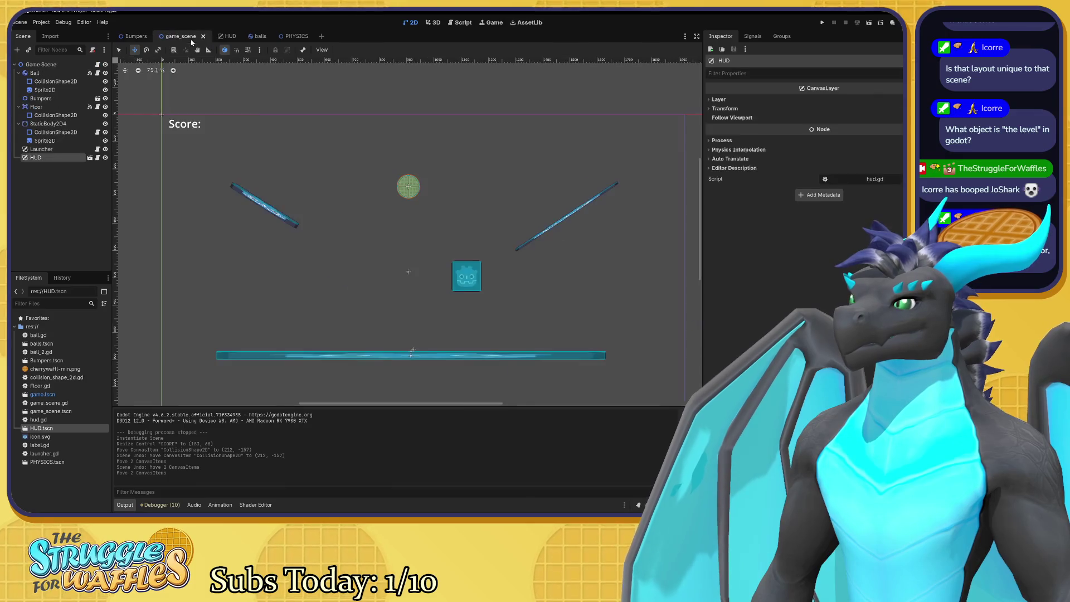
{"action": "key", "text": "ctrl+z"}
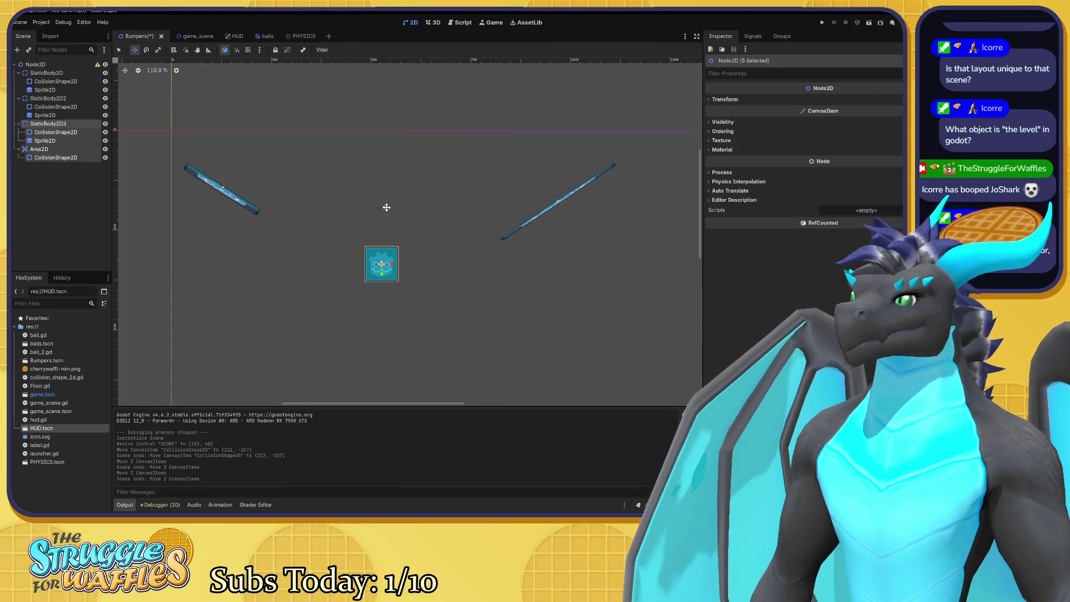
{"action": "key", "text": "ctrl+s"}
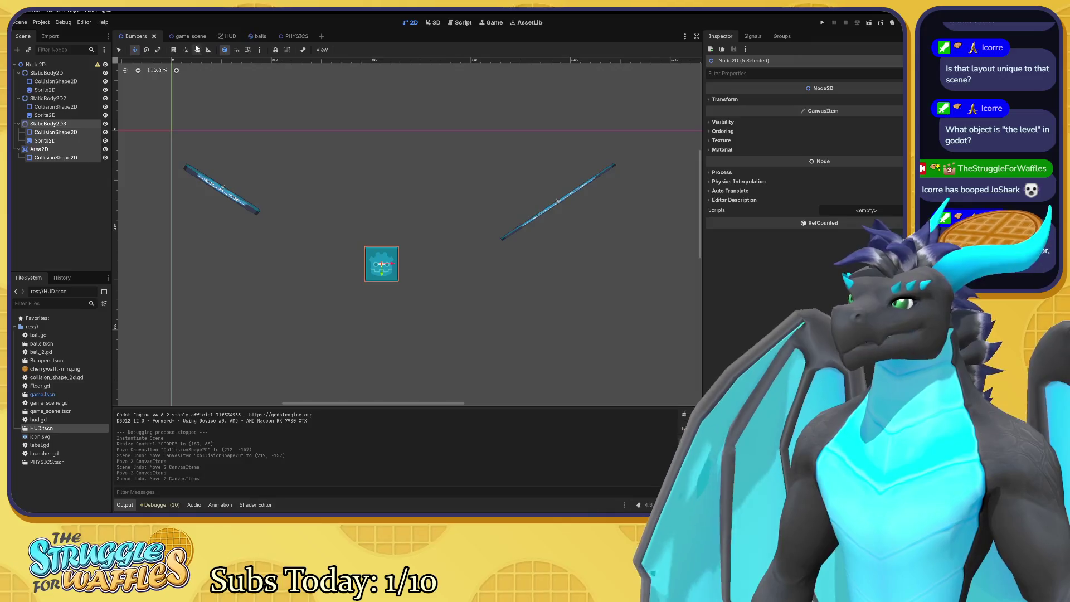
{"action": "left_click", "coordinate": [192, 39]}
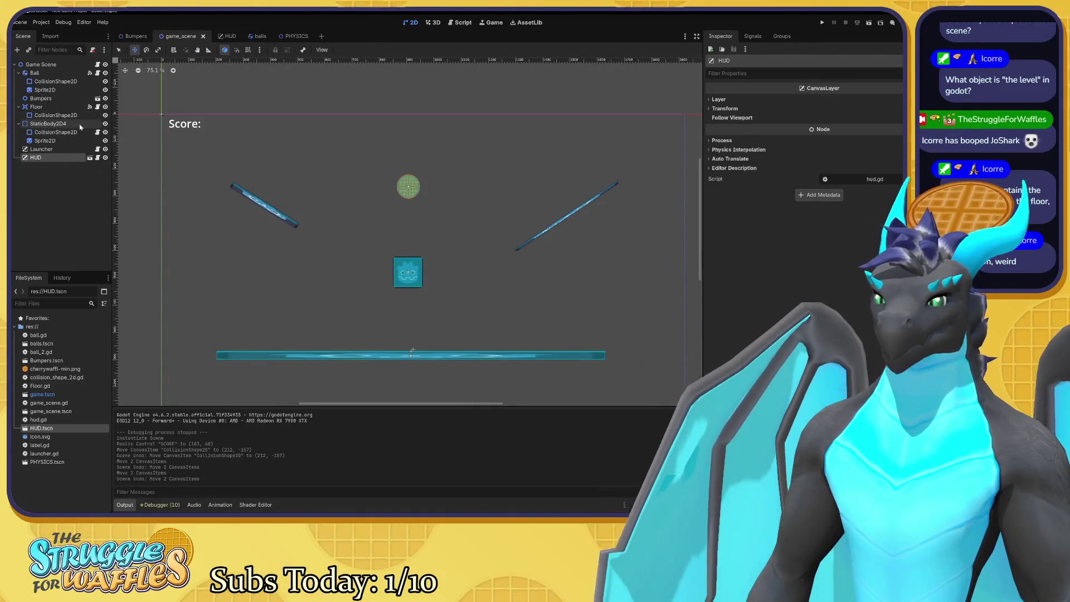
Inspect the Ball node's physics settings, then glance at the Bumpers scene
{"action": "left_click", "coordinate": [34, 73]}
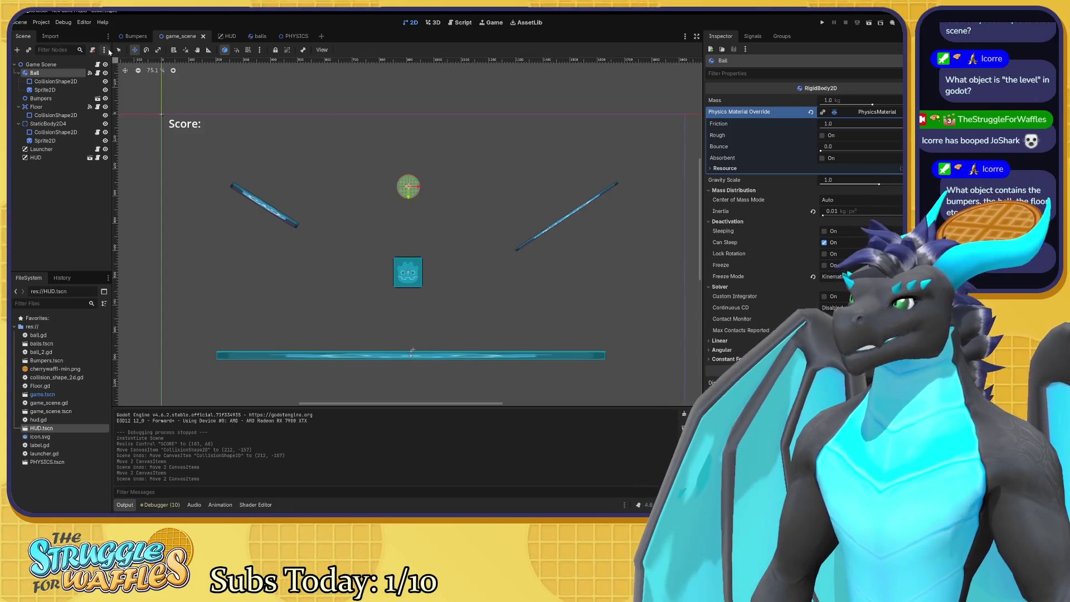
{"action": "left_click", "coordinate": [133, 36]}
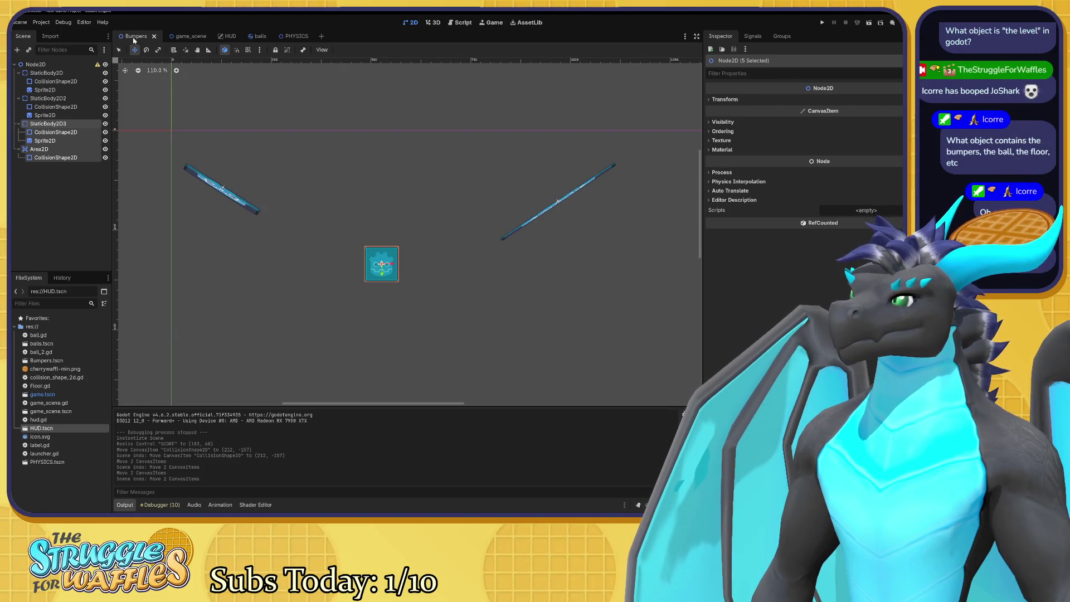
{"action": "left_click", "coordinate": [188, 37]}
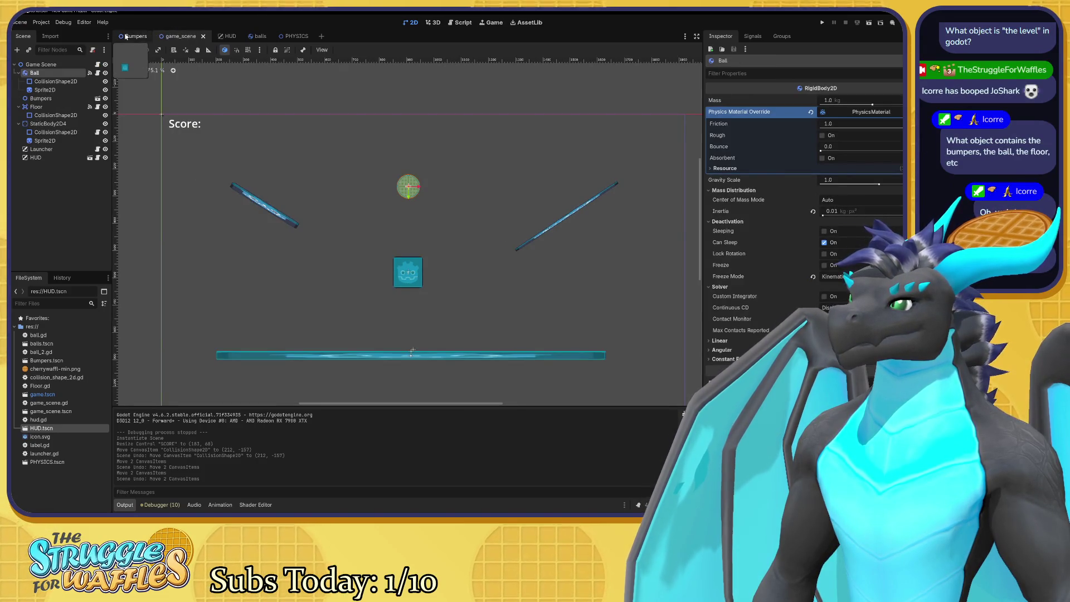
{"action": "left_click", "coordinate": [126, 37]}
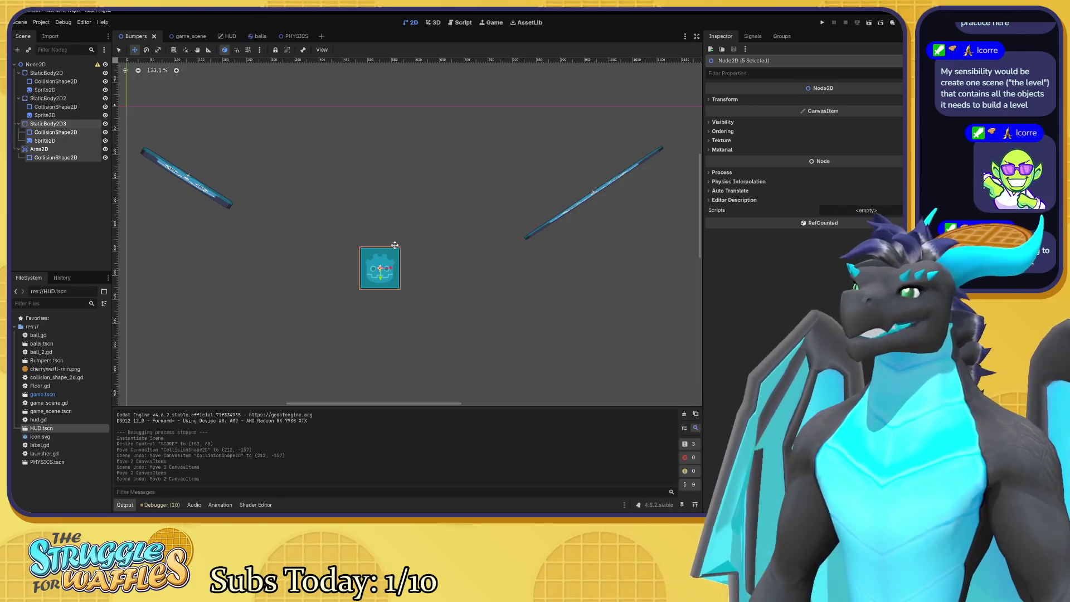
Recentre the Bumpers view, compare it against the game scene, and select the game scene's Bumpers group
{"action": "scroll", "coordinate": [415, 214], "scroll_direction": "up", "scroll_amount": 2}
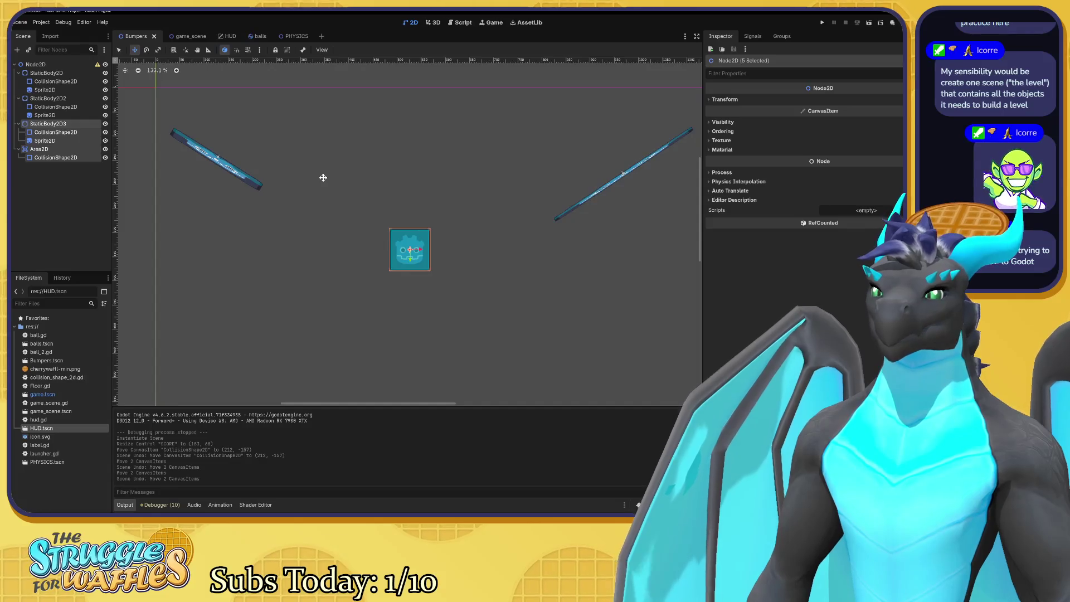
{"action": "left_click_drag", "start_coordinate": [304, 167], "coordinate": [286, 161]}
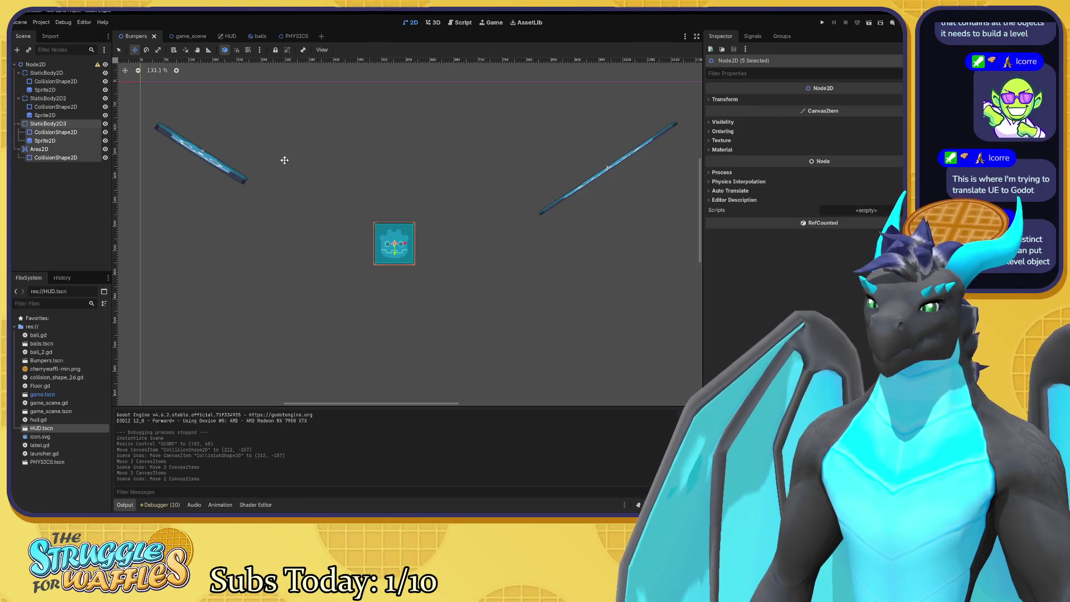
{"action": "left_click", "coordinate": [184, 36]}
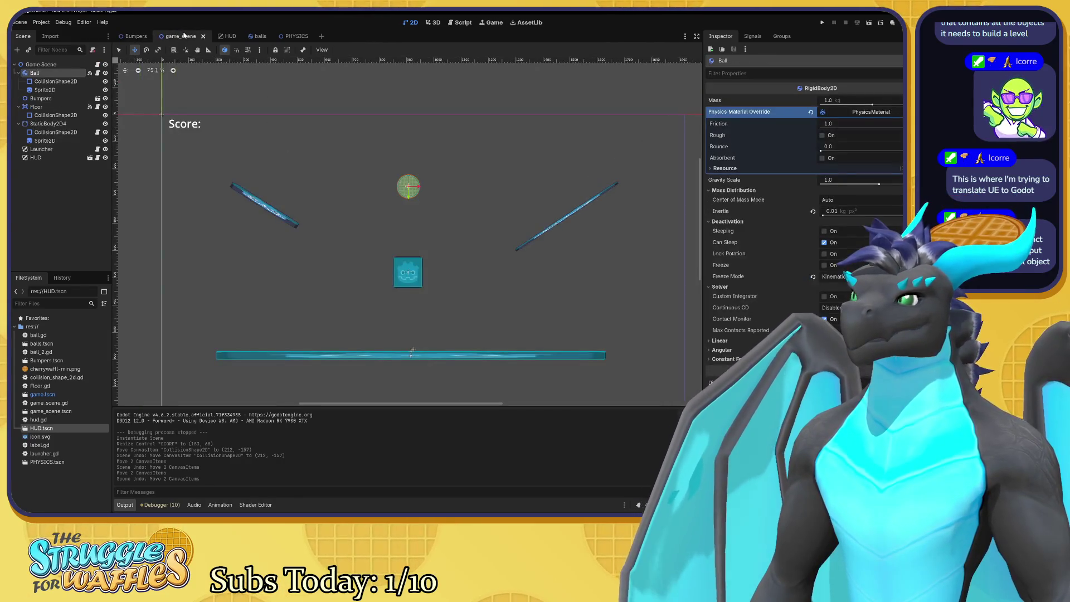
{"action": "left_click", "coordinate": [134, 36]}
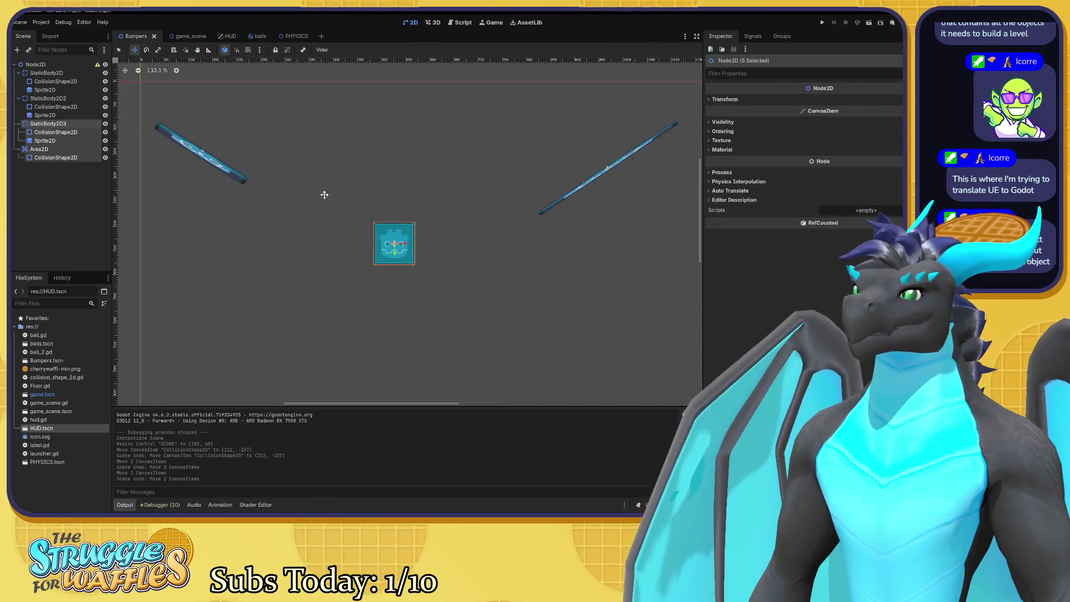
{"action": "left_click", "coordinate": [186, 39]}
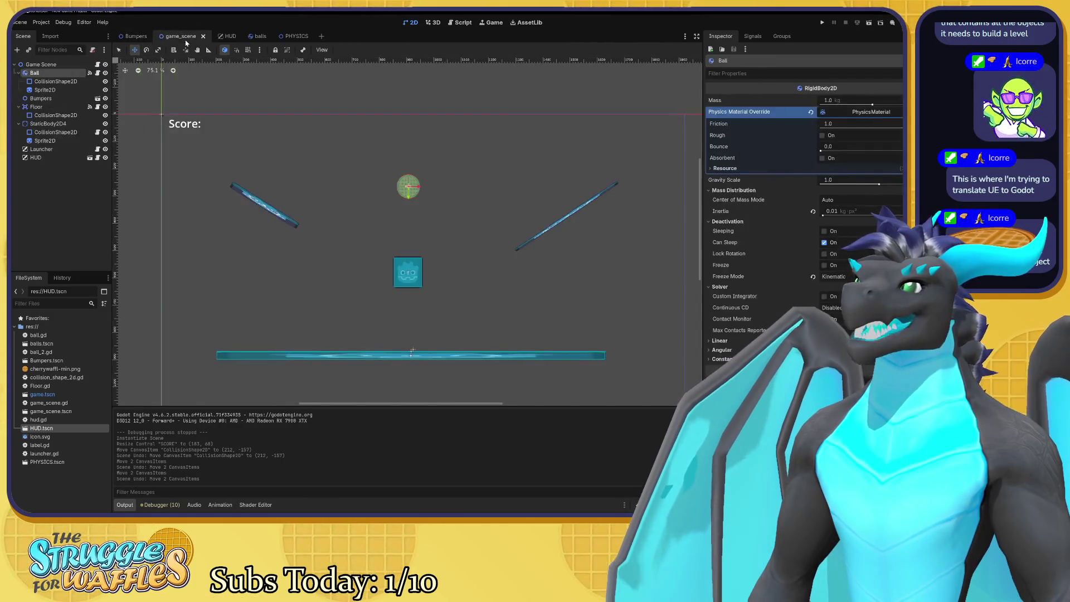
{"action": "left_click", "coordinate": [132, 37]}
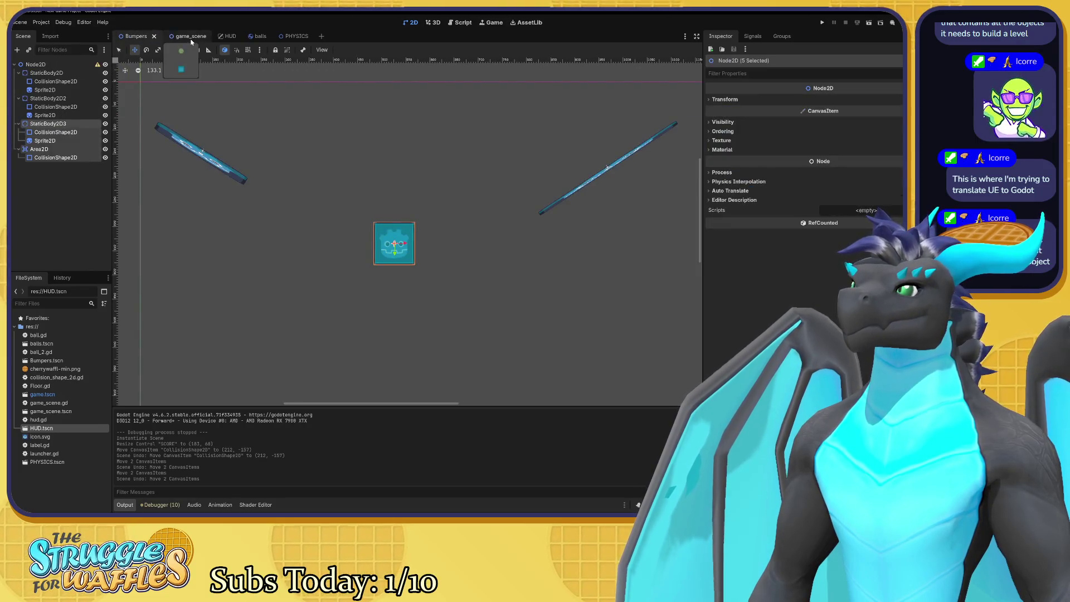
{"action": "left_click", "coordinate": [181, 36]}
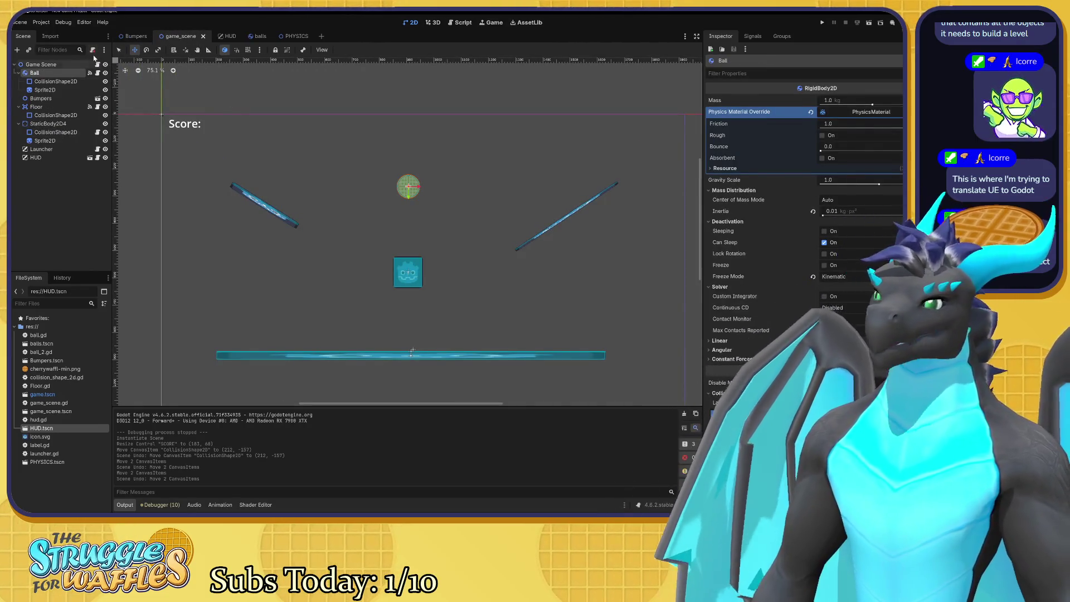
{"action": "left_click", "coordinate": [134, 37]}
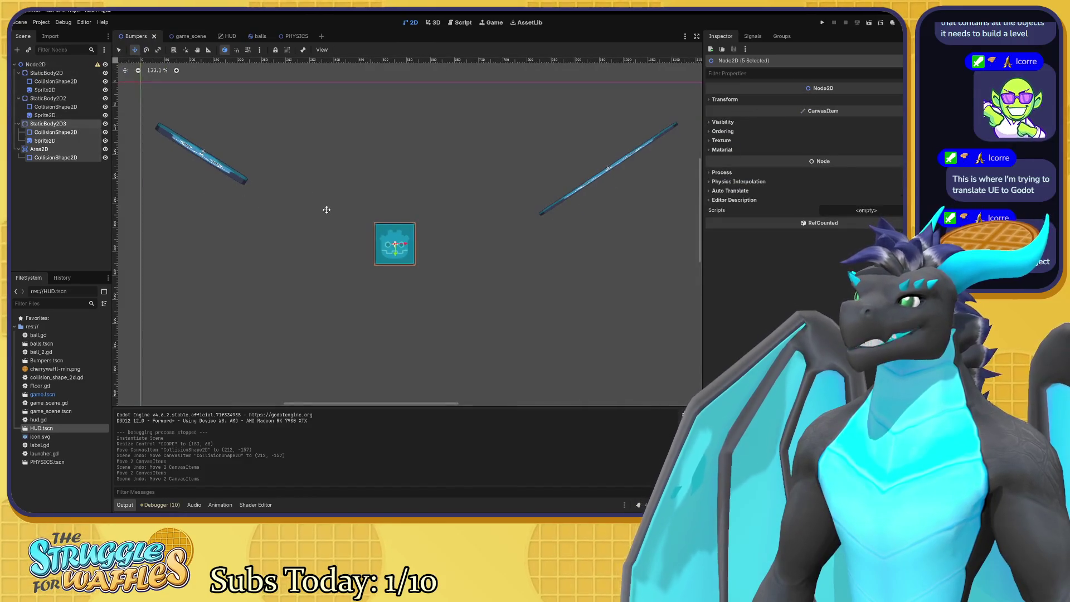
{"action": "scroll", "coordinate": [287, 218], "scroll_direction": "right", "scroll_amount": 3}
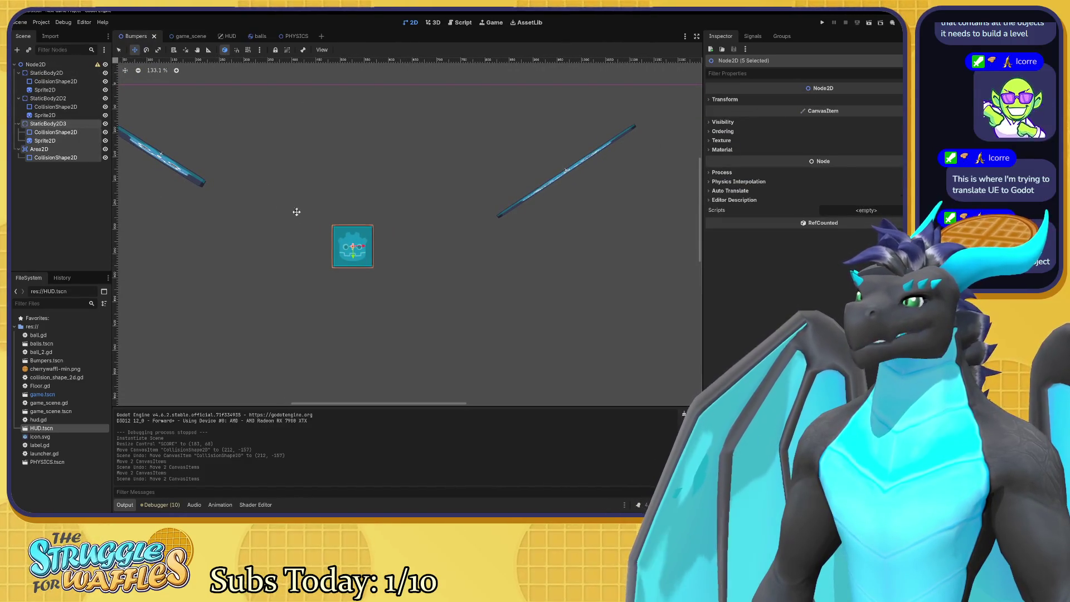
{"action": "scroll", "coordinate": [279, 201], "scroll_direction": "left", "scroll_amount": 3}
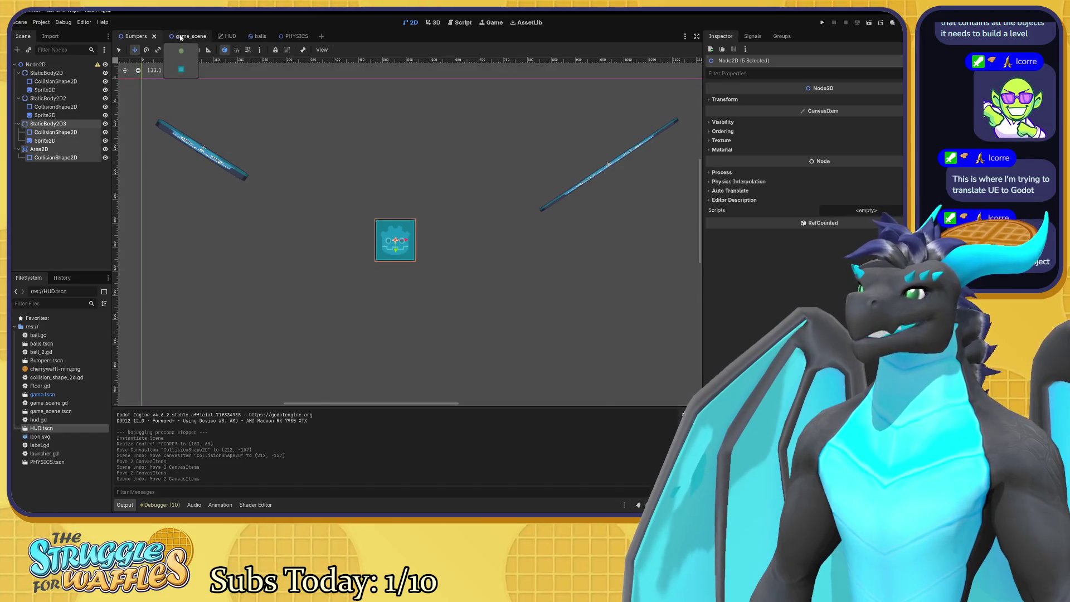
{"action": "left_click", "coordinate": [181, 36]}
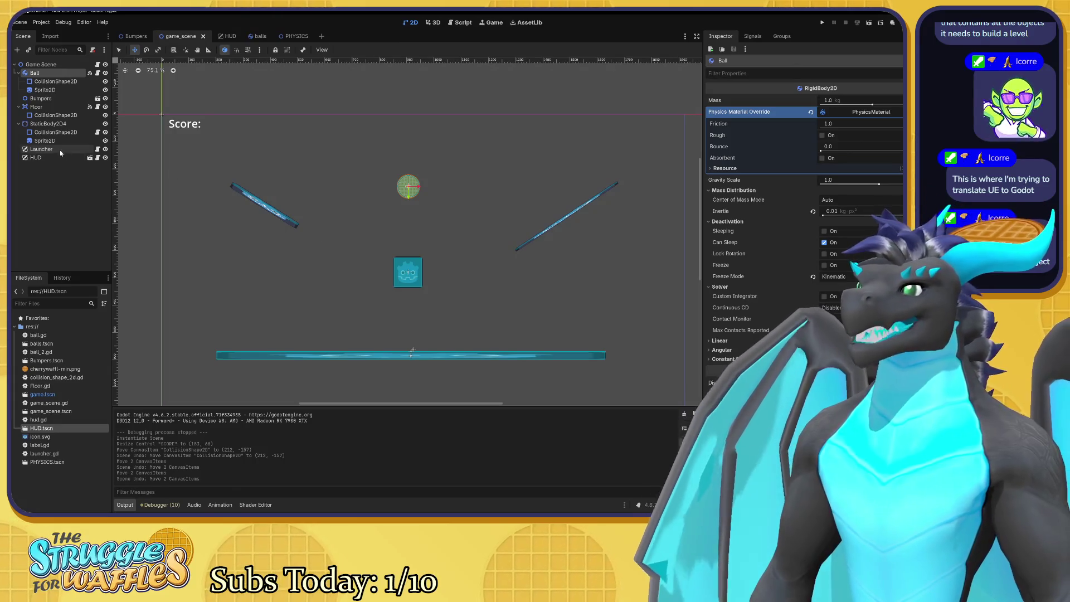
{"action": "left_click", "coordinate": [43, 99]}
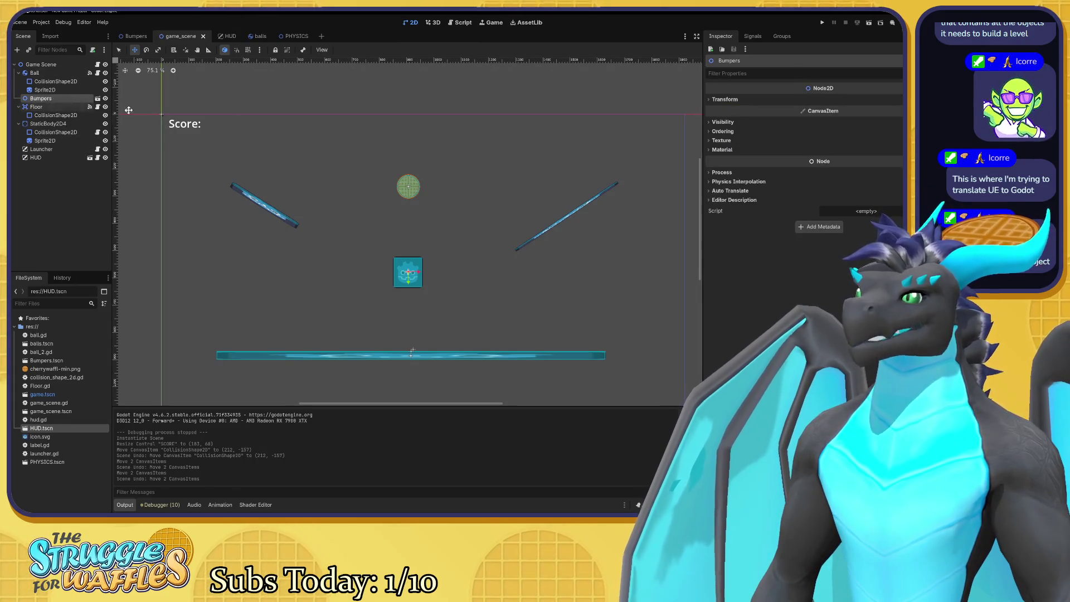
{"action": "mouse_move", "coordinate": [411, 240]}
{"action": "left_mouse_down"}
{"action": "mouse_move", "coordinate": [377, 248]}
{"action": "mouse_move", "coordinate": [429, 245]}
{"action": "mouse_move", "coordinate": [418, 235]}
{"action": "mouse_move", "coordinate": [405, 262]}
{"action": "left_mouse_up"}
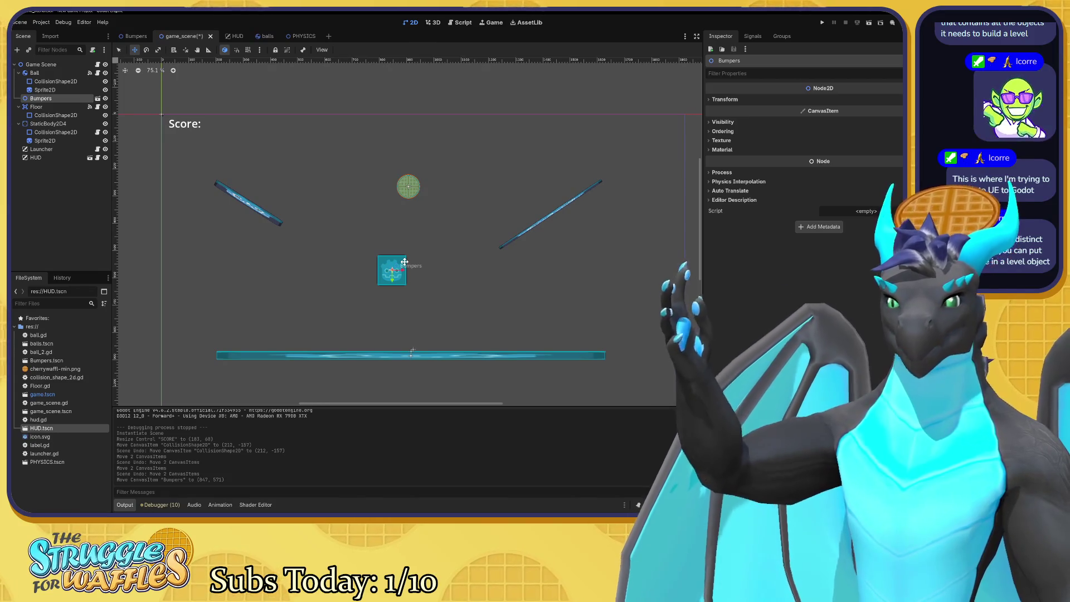
{"action": "key", "text": "ctrl+z"}
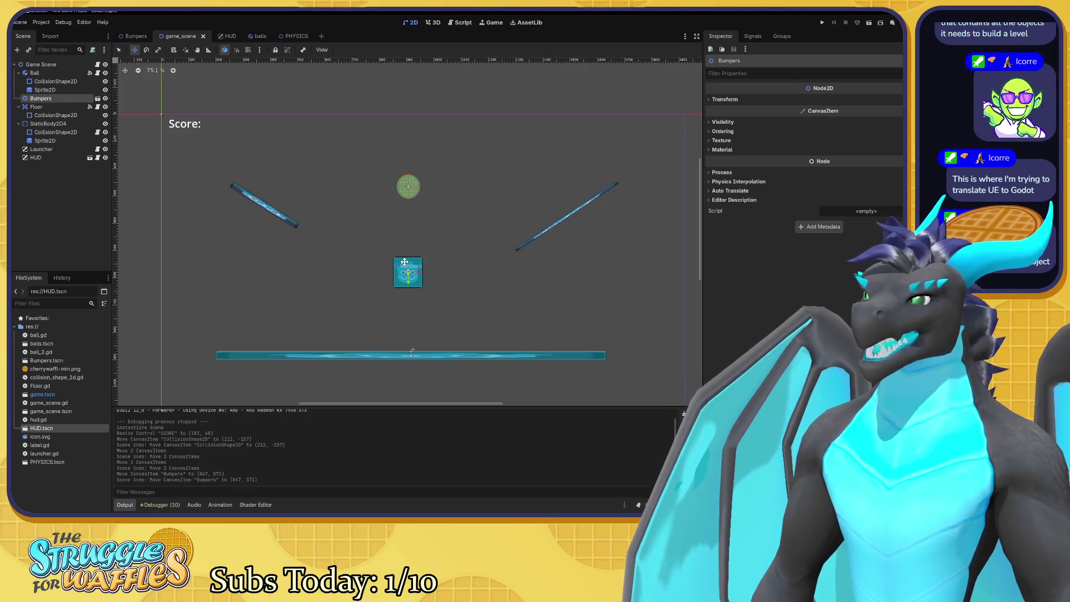
{"action": "left_click_drag", "start_coordinate": [404, 262], "coordinate": [399, 250]}
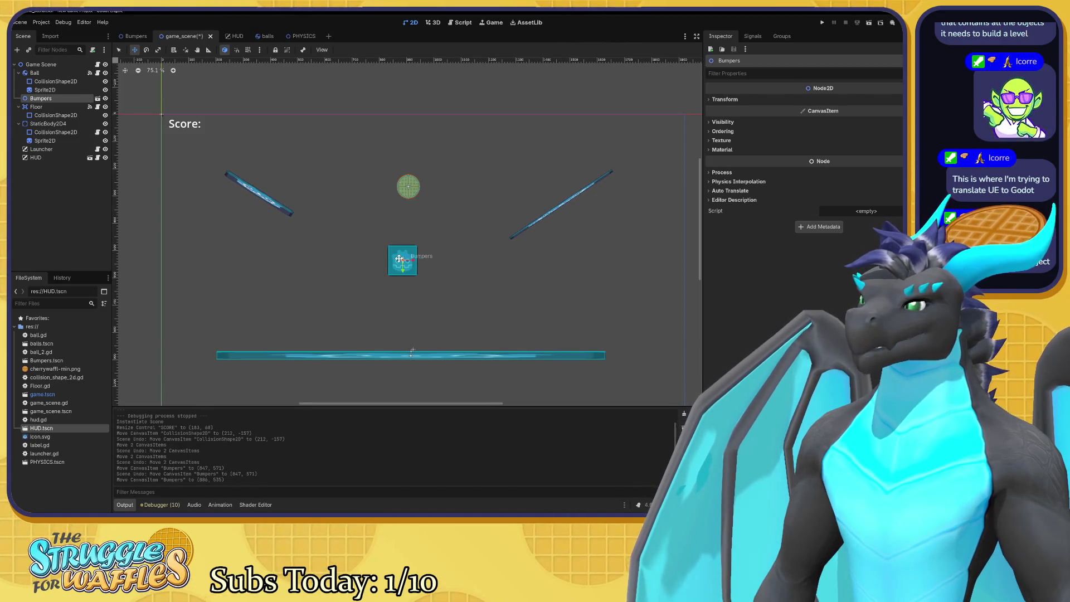
{"action": "key", "text": "ctrl+z"}
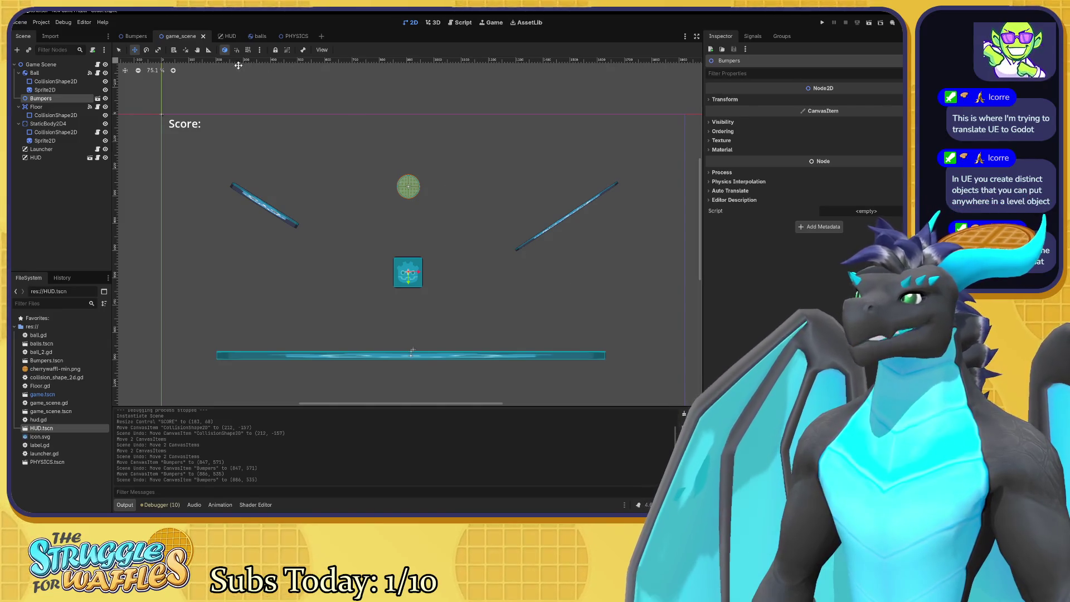
{"action": "left_click", "coordinate": [134, 36]}
{"action": "scroll", "coordinate": [453, 249], "scroll_direction": "up", "scroll_amount": 5}
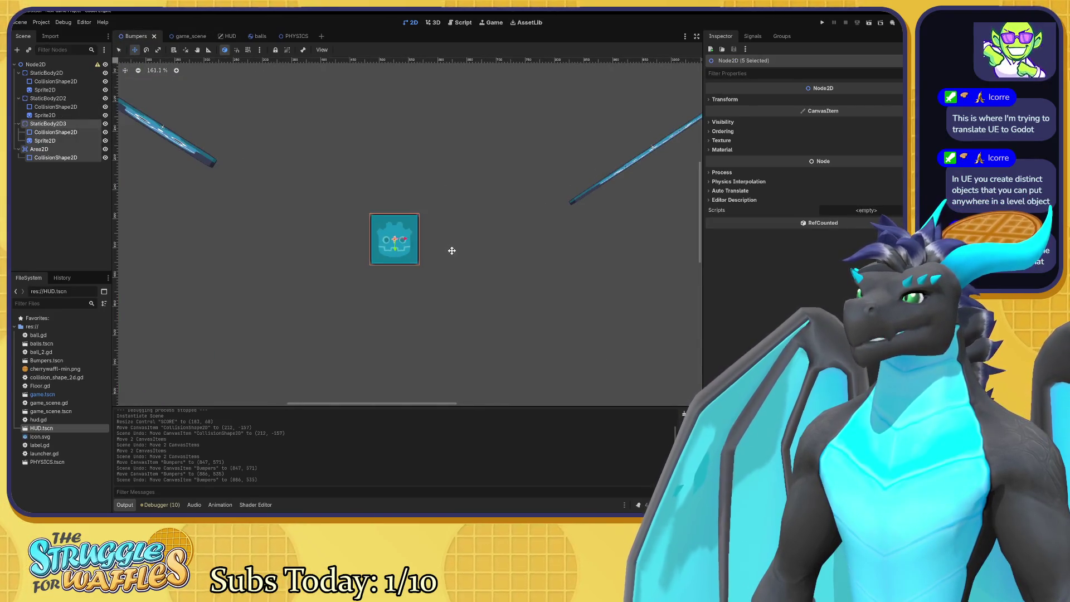
{"action": "scroll", "coordinate": [368, 231], "scroll_direction": "up", "scroll_amount": 5}
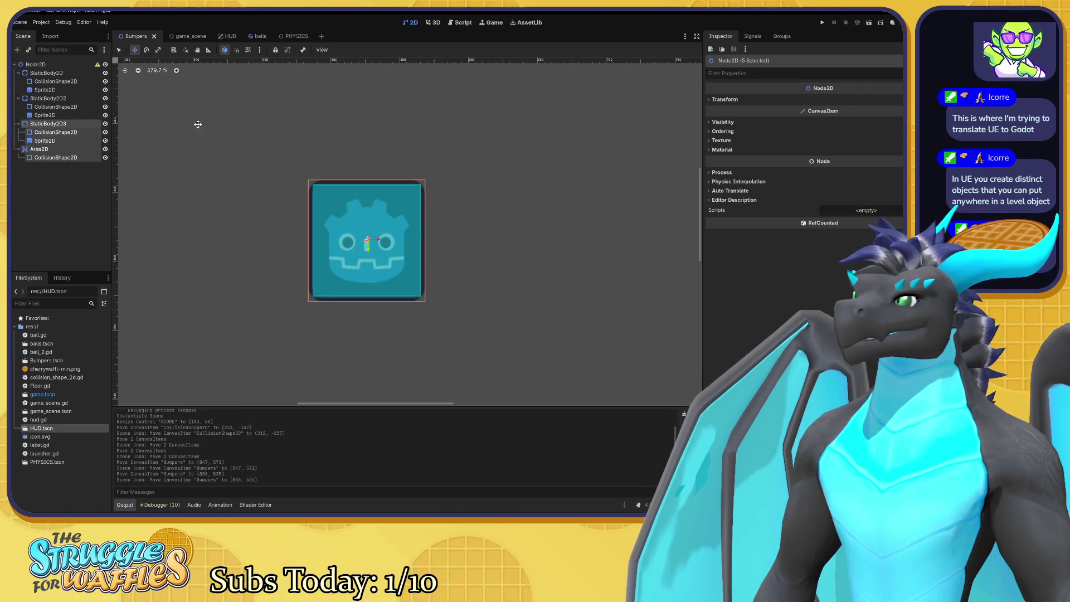
{"action": "key", "text": "q"}
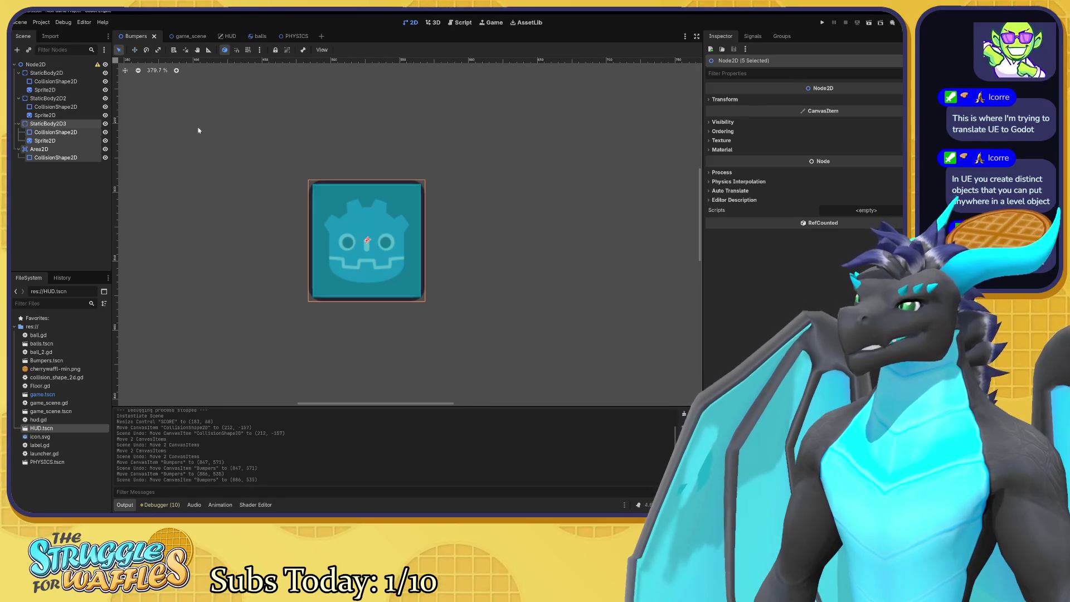
{"action": "left_click", "coordinate": [201, 138]}
{"action": "scroll", "coordinate": [313, 220], "scroll_direction": "down", "scroll_amount": 5}
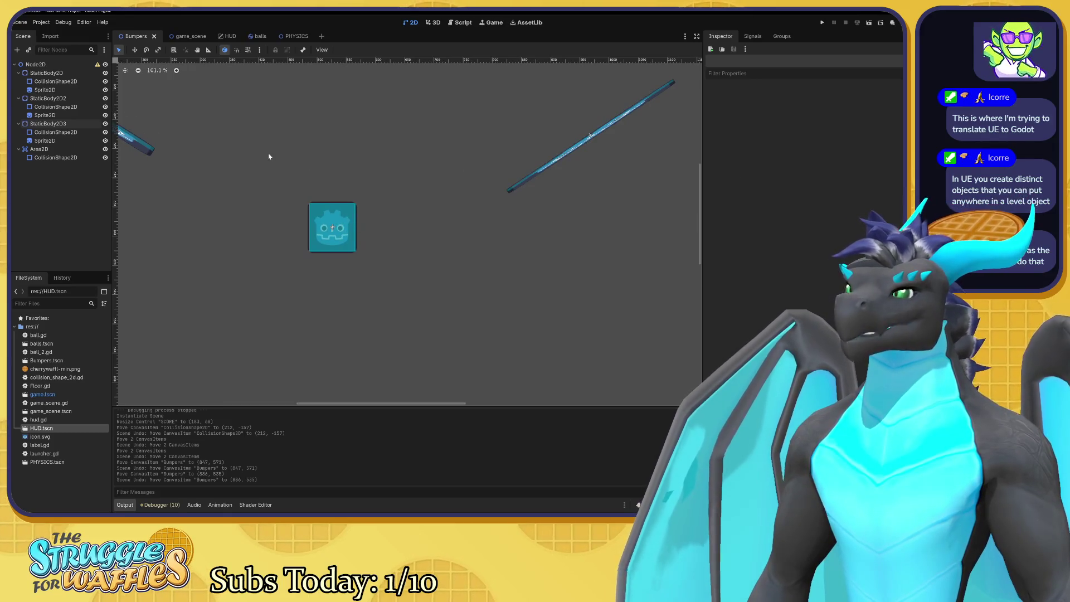
{"action": "left_click", "coordinate": [184, 36]}
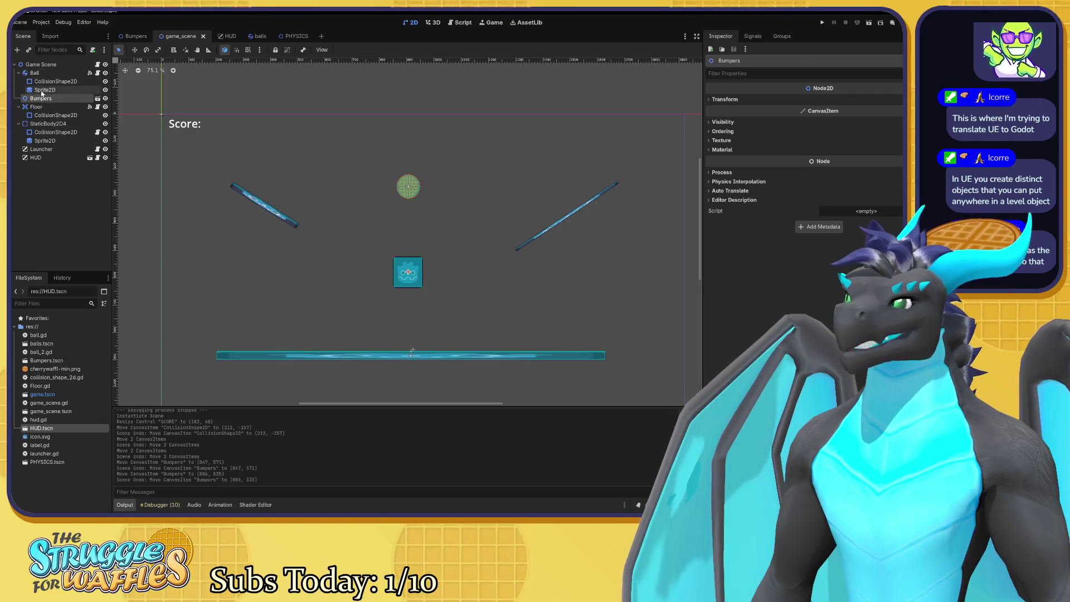
{"action": "left_click", "coordinate": [134, 35]}
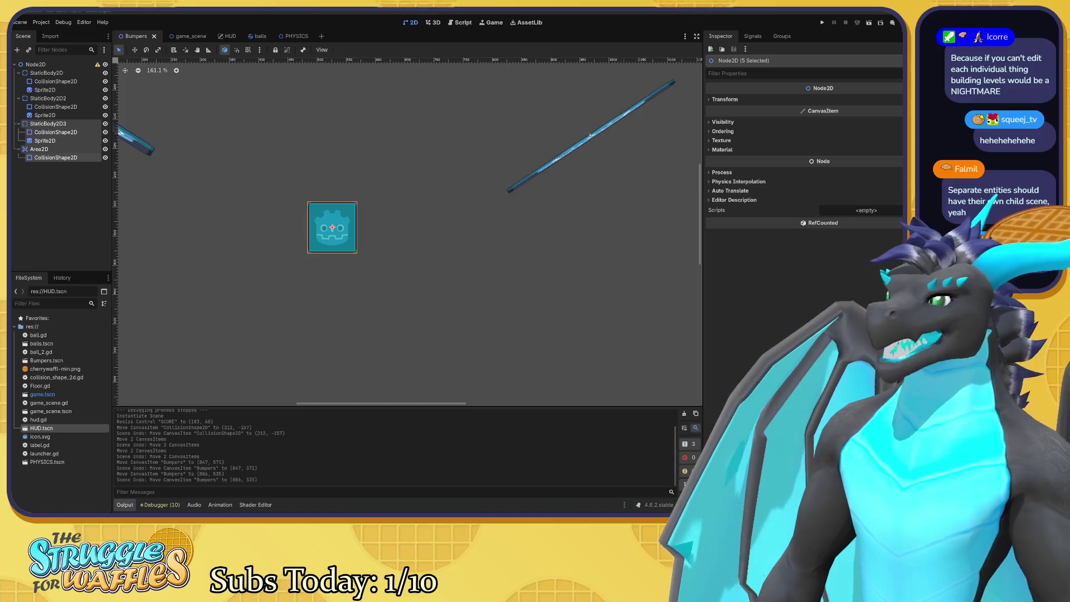
Clear the current node selection in the Bumpers scene
{"action": "left_click", "coordinate": [247, 127]}
Select StaticBody2D, StaticBody2D2, Area2D and all their children, then press Delete
{"action": "scroll", "coordinate": [279, 167], "scroll_direction": "down", "scroll_amount": 3}
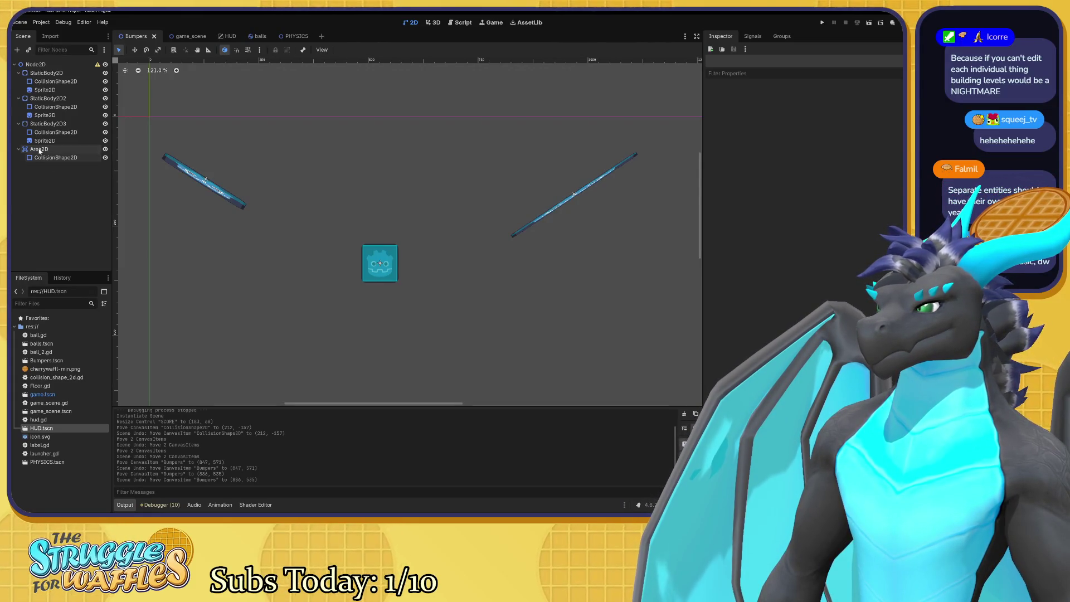
{"action": "left_click", "coordinate": [51, 159]}
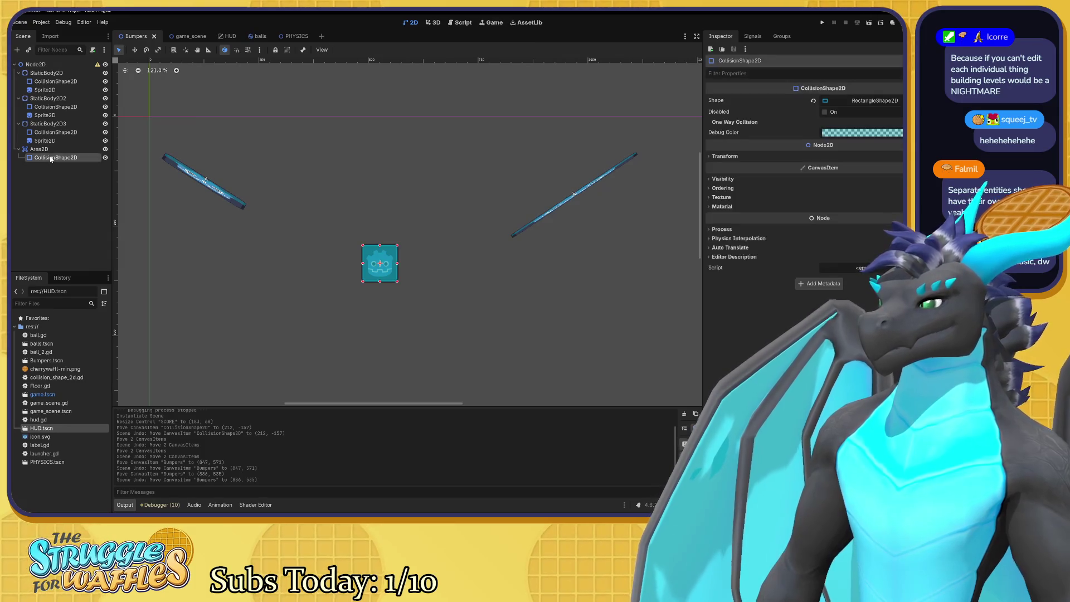
{"action": "left_click", "coordinate": [50, 149], "text": "ctrl"}
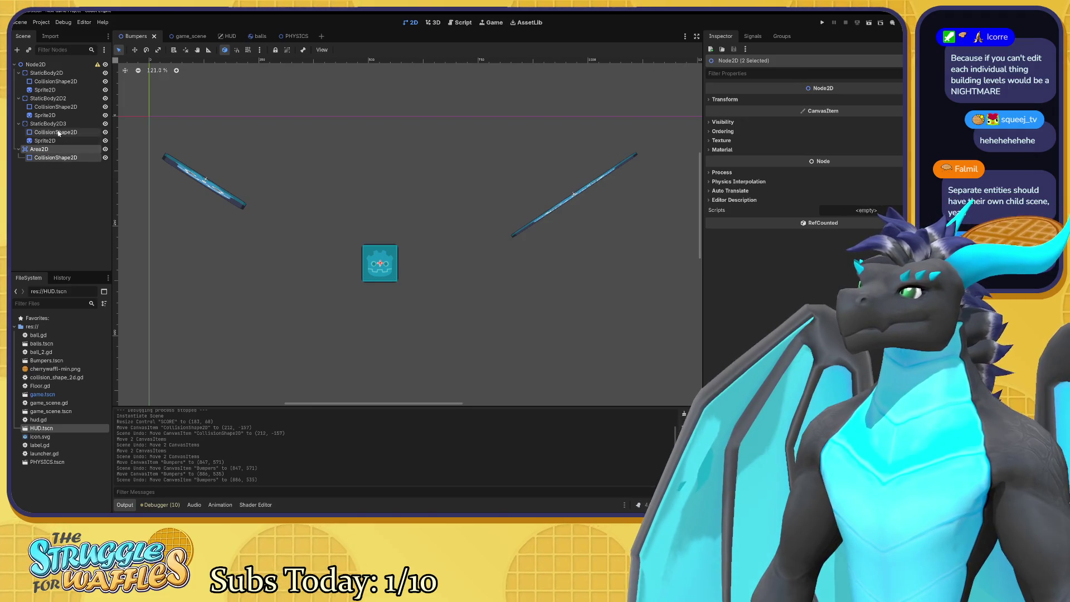
{"action": "left_click", "coordinate": [47, 115], "text": "ctrl"}
{"action": "left_click", "coordinate": [47, 73], "text": "ctrl"}
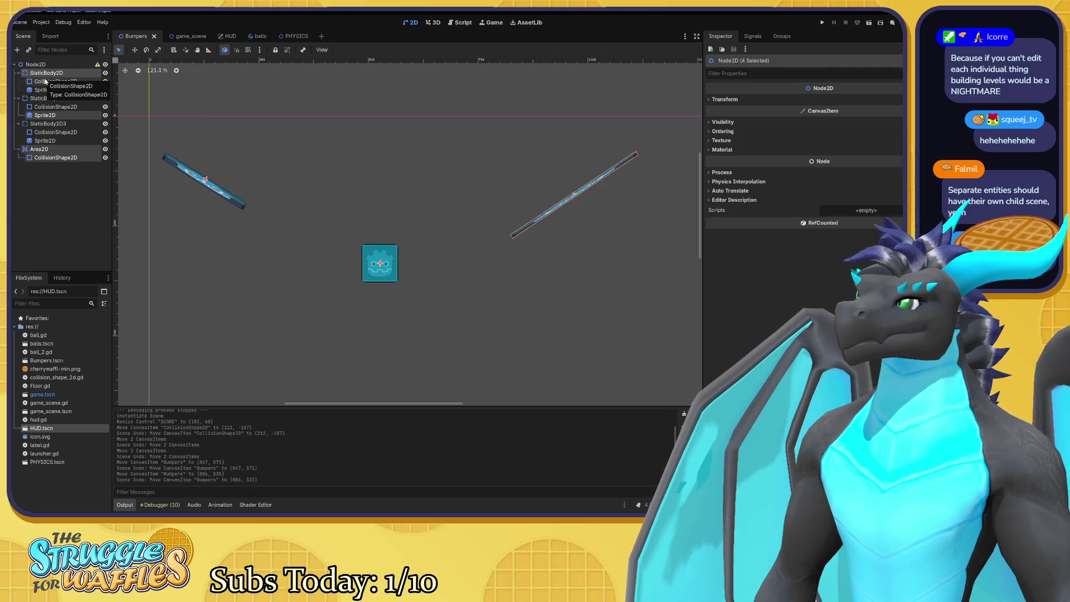
{"action": "left_click", "coordinate": [56, 82], "text": "ctrl"}
{"action": "left_click", "coordinate": [45, 90], "text": "ctrl"}
{"action": "left_click", "coordinate": [48, 98], "text": "ctrl"}
{"action": "left_click", "coordinate": [55, 107], "text": "ctrl"}
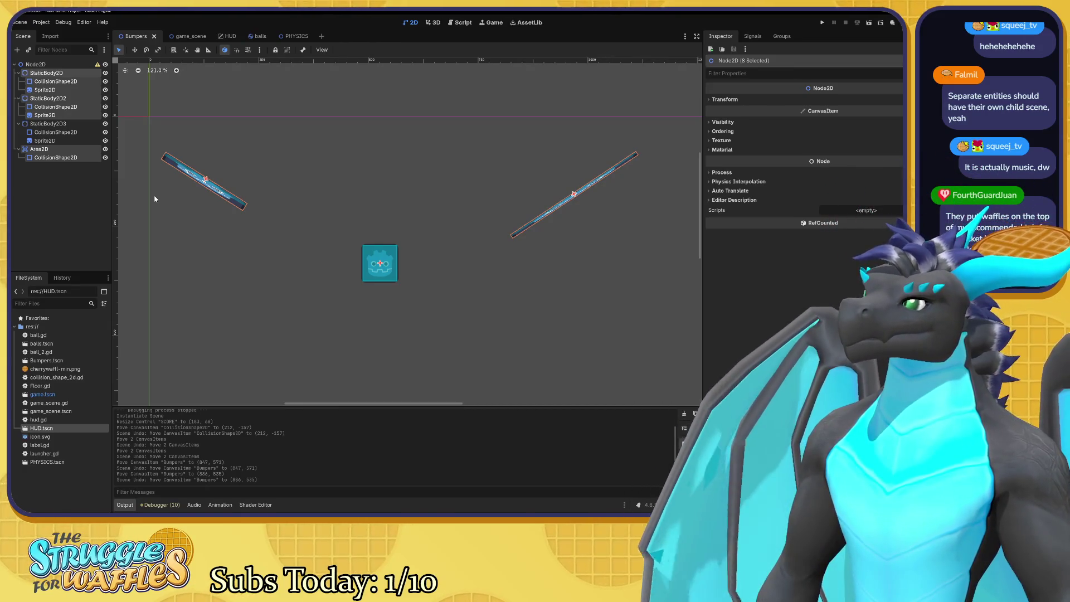
{"action": "key", "text": "Delete"}
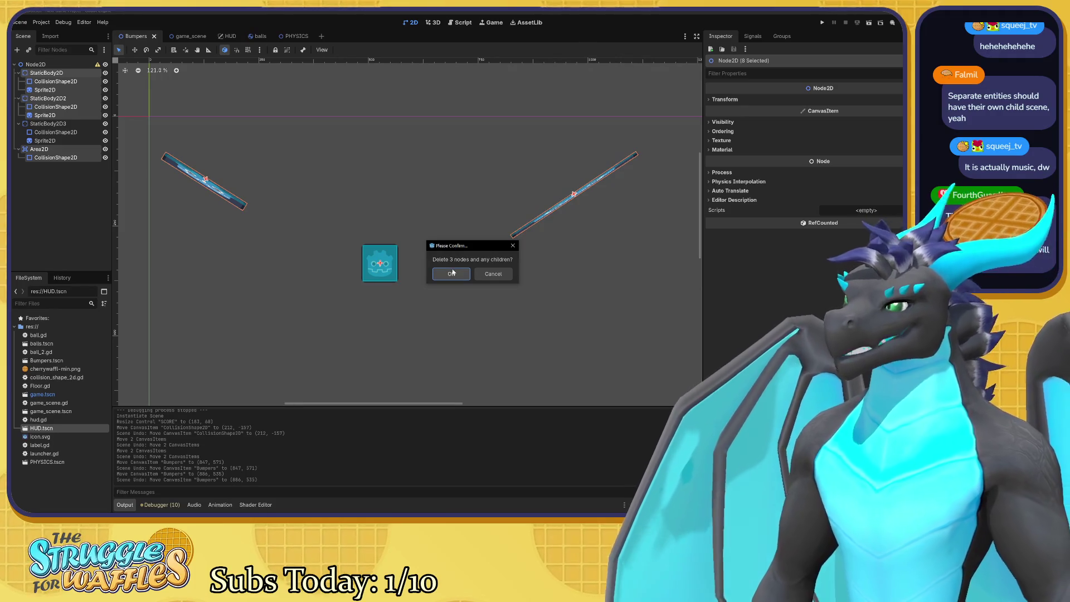
Confirm deleting the three nodes and reset the root Node2D's position to 0, 0
{"action": "left_click", "coordinate": [452, 273]}
{"action": "left_click", "coordinate": [380, 260]}
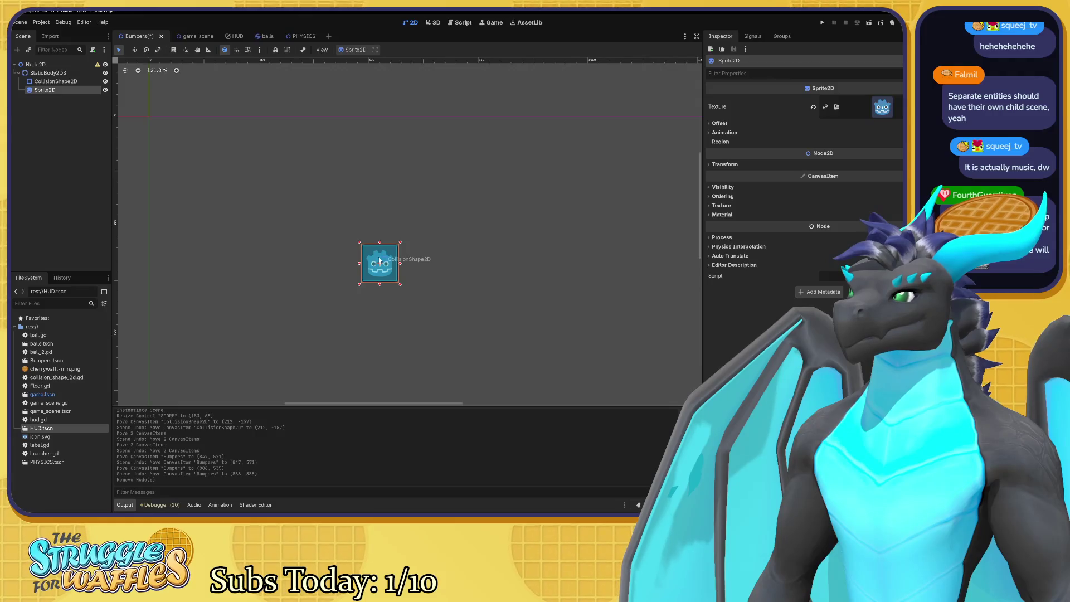
{"action": "left_click", "coordinate": [73, 65]}
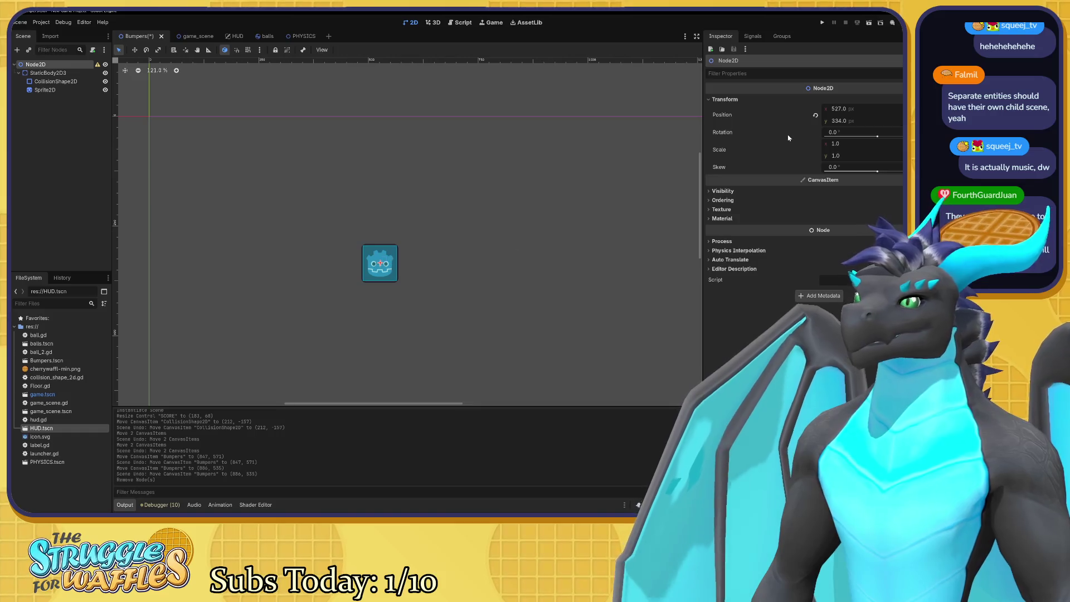
{"action": "left_click", "coordinate": [816, 115]}
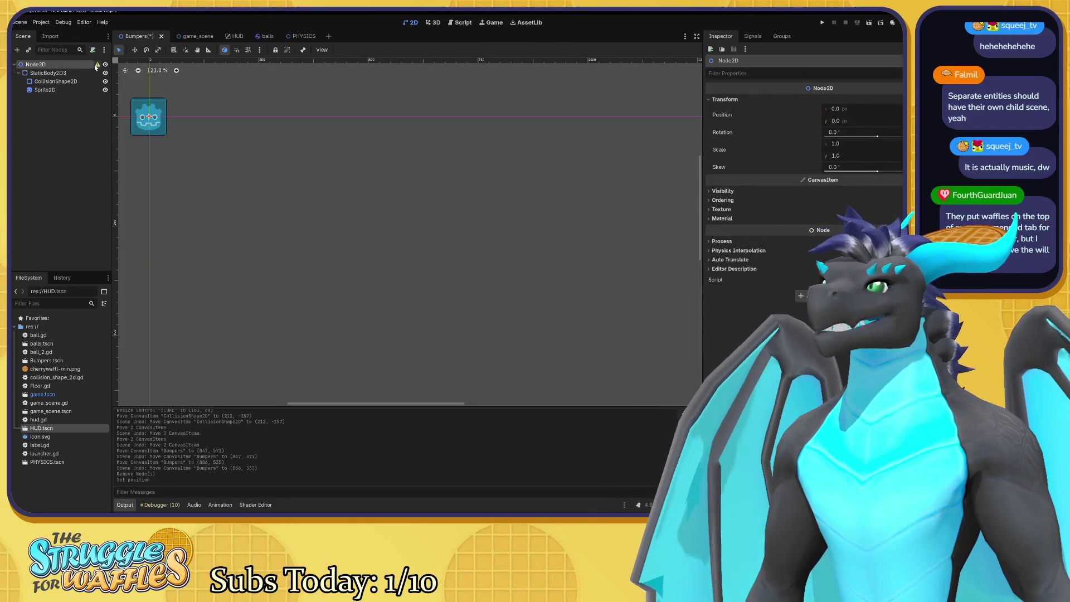
Pan to the remaining square bumper and save the Bumpers scene
{"action": "mouse_move", "coordinate": [98, 66]}
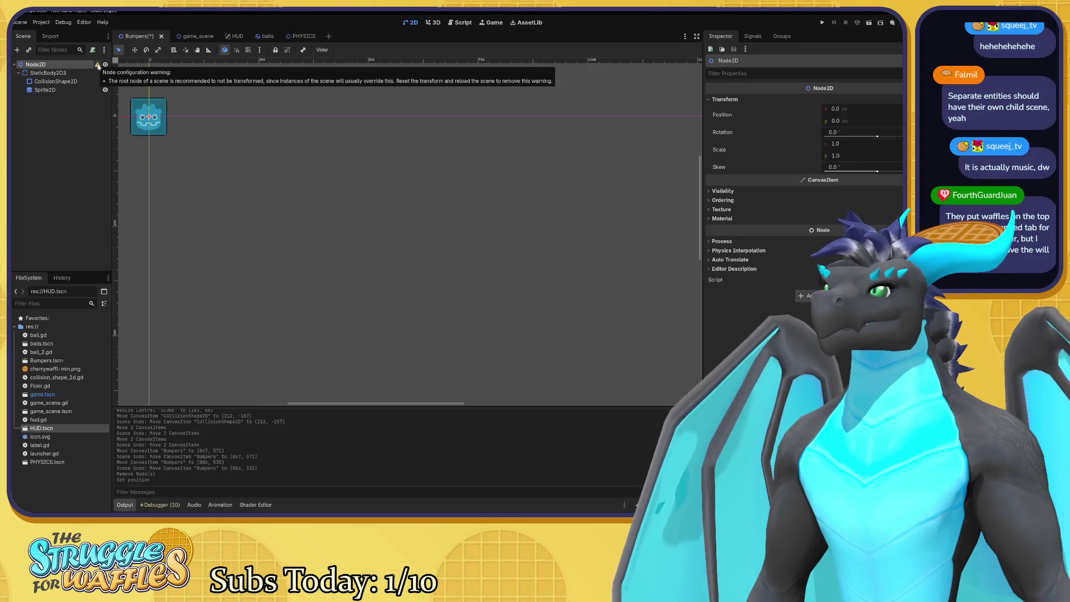
{"action": "left_click_drag", "start_coordinate": [320, 217], "coordinate": [413, 265]}
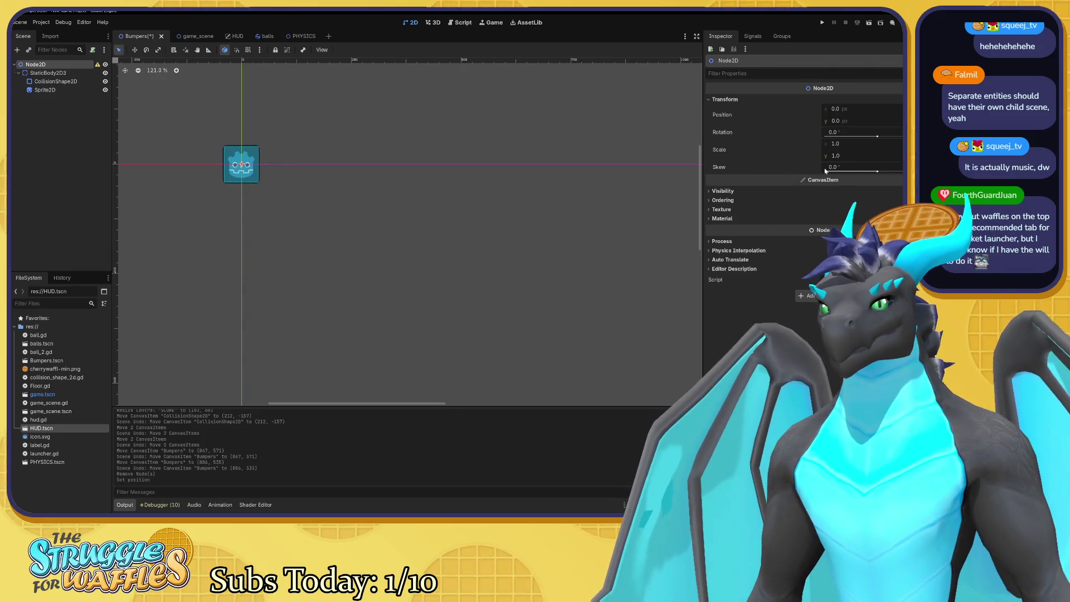
{"action": "key", "text": "ctrl+s"}
{"action": "left_click", "coordinate": [181, 35]}
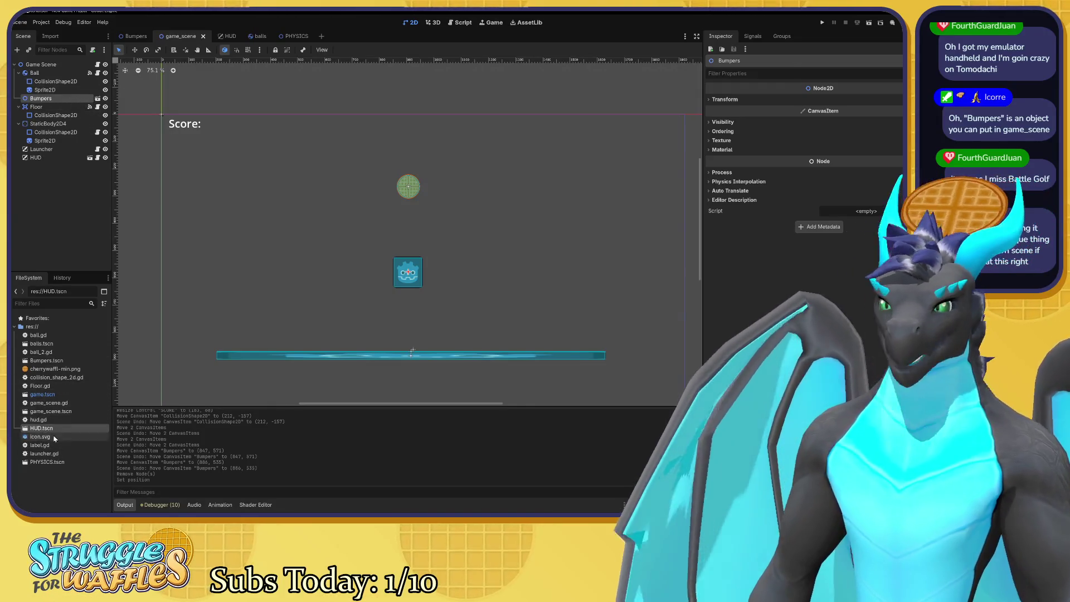
Drag Bumpers.tscn from the FileSystem dock into the game scene's tree to instance it
{"action": "left_click", "coordinate": [63, 361]}
{"action": "mouse_move", "coordinate": [63, 364]}
{"action": "left_mouse_down"}
{"action": "mouse_move", "coordinate": [86, 163]}
{"action": "mouse_move", "coordinate": [49, 104]}
{"action": "left_mouse_up"}
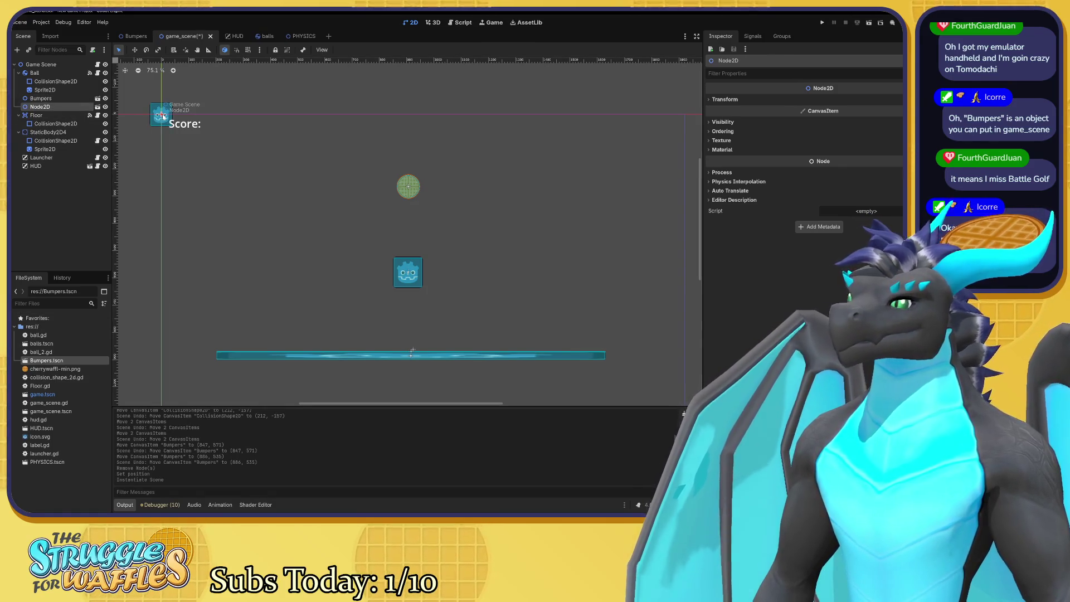
Place the new Bumpers instance at 673, 510, undoing a trial horizontal stretch
{"action": "left_click_drag", "start_coordinate": [160, 114], "coordinate": [344, 254]}
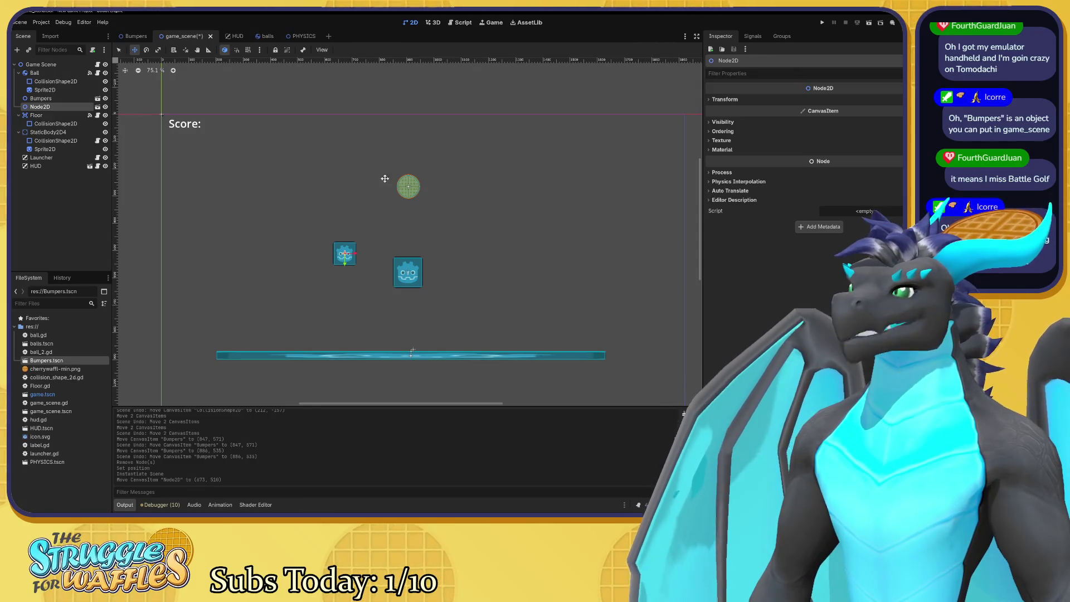
{"action": "left_click", "coordinate": [747, 100]}
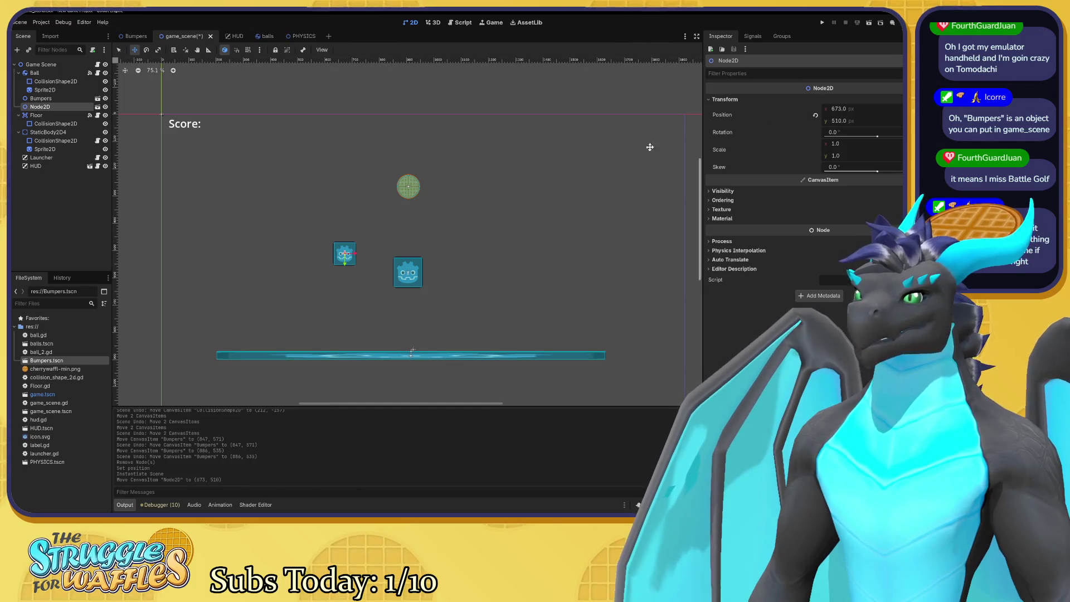
{"action": "key", "text": "s"}
{"action": "mouse_move", "coordinate": [357, 253]}
{"action": "left_mouse_down"}
{"action": "mouse_move", "coordinate": [434, 229]}
{"action": "mouse_move", "coordinate": [507, 246]}
{"action": "left_mouse_up"}
{"action": "key", "text": "ctrl+z"}
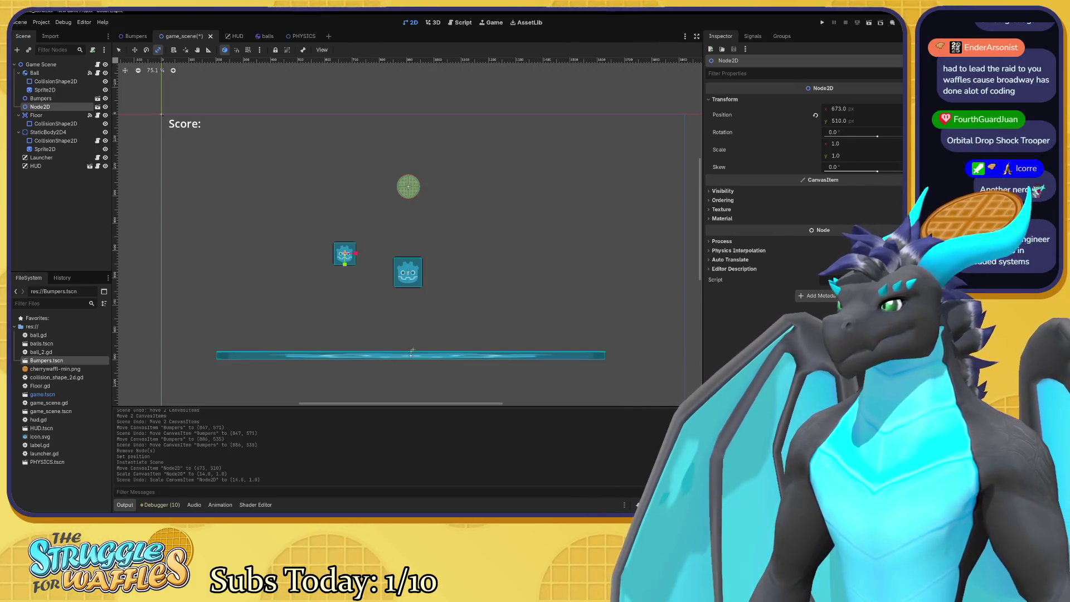
Return to the Bumpers scene and start a Save As with Bumpers.tscn as the file name
{"action": "left_click", "coordinate": [136, 36]}
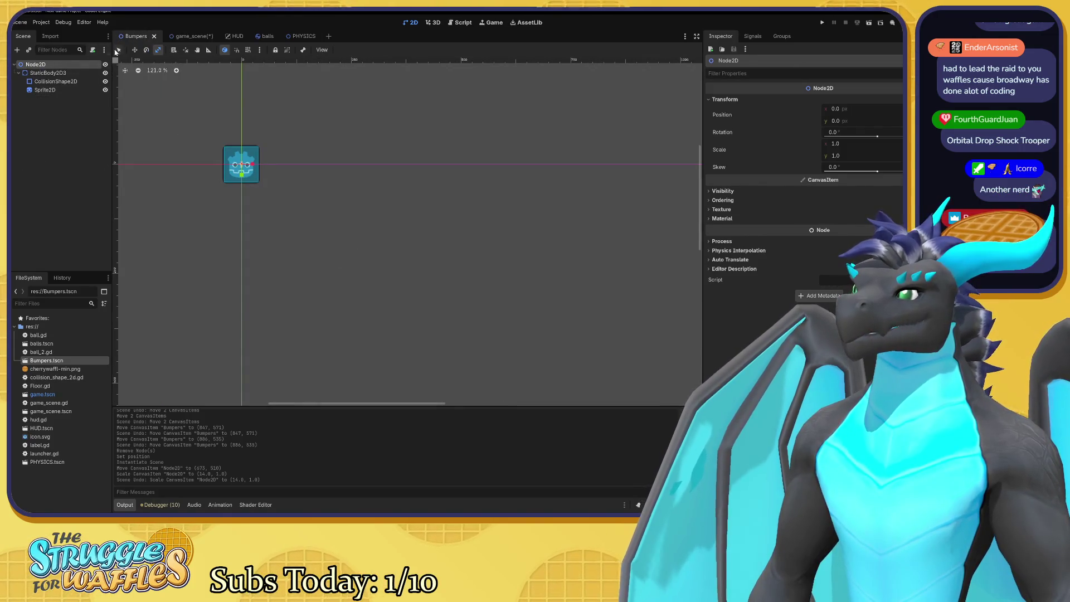
{"action": "right_click", "coordinate": [133, 38]}
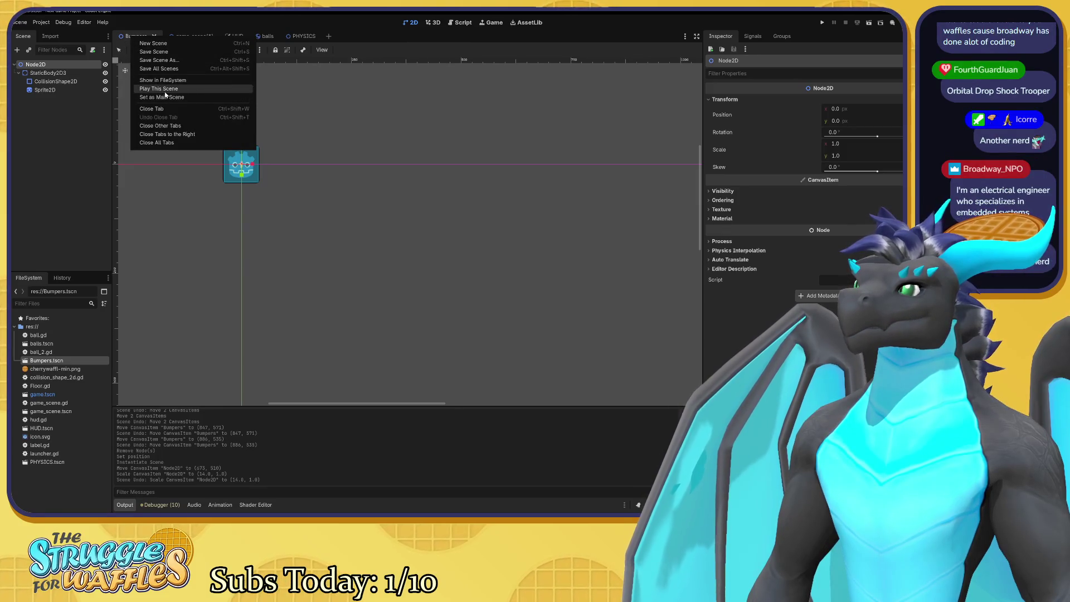
{"action": "left_click", "coordinate": [159, 60]}
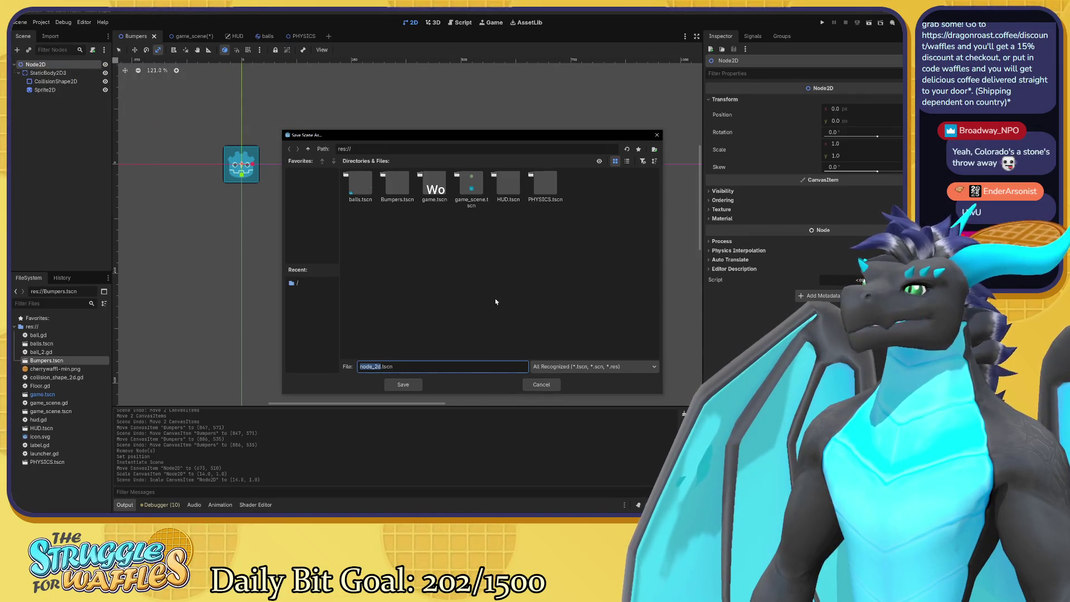
{"action": "left_click", "coordinate": [400, 205]}
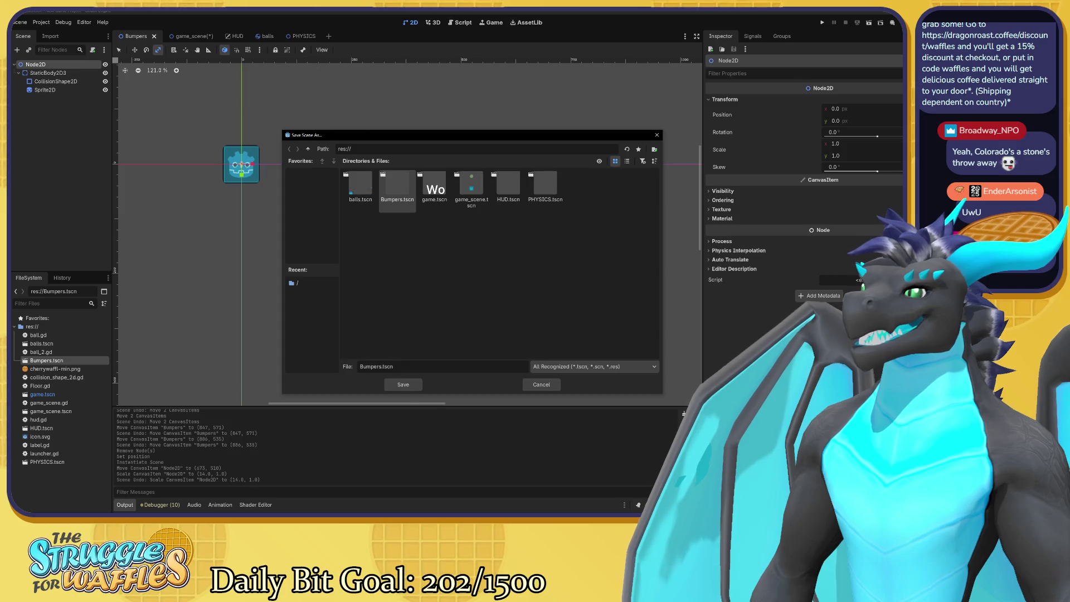
Rename the file to normal_bumper and save the scene as normal_bumper.tscn in res://
{"action": "left_click_drag", "start_coordinate": [365, 366], "coordinate": [383, 367]}
{"action": "right_click", "coordinate": [406, 199]}
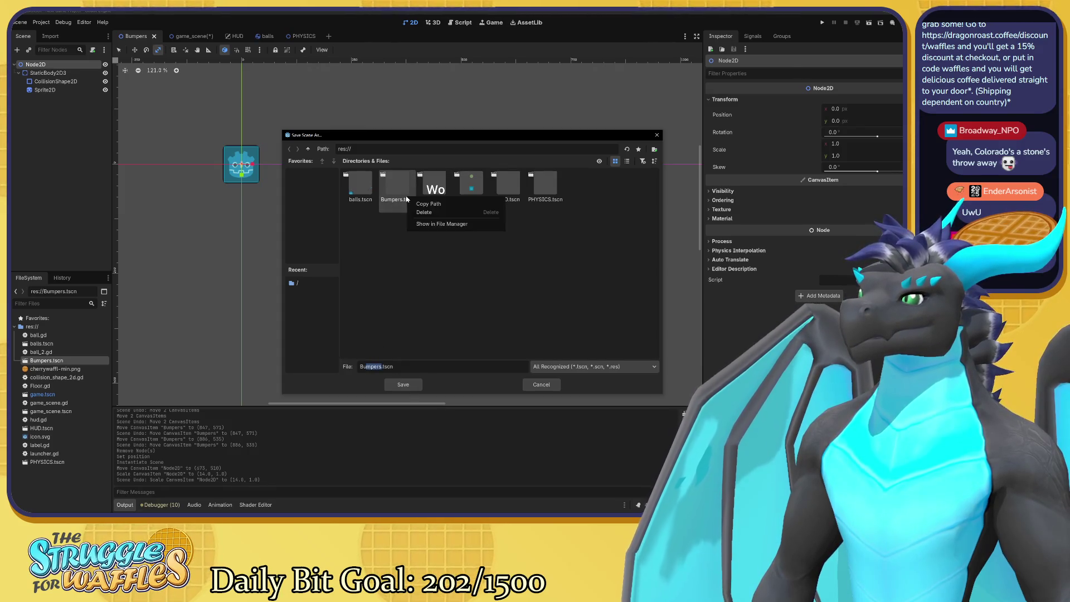
{"action": "left_click", "coordinate": [377, 337]}
{"action": "left_click", "coordinate": [382, 366]}
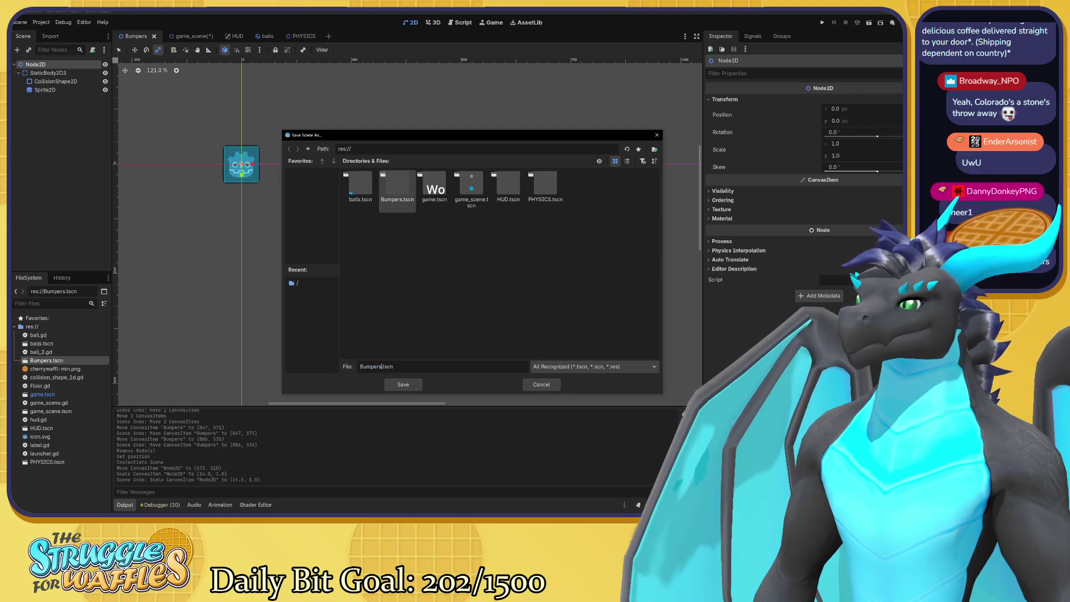
{"action": "double_click", "coordinate": [379, 366]}
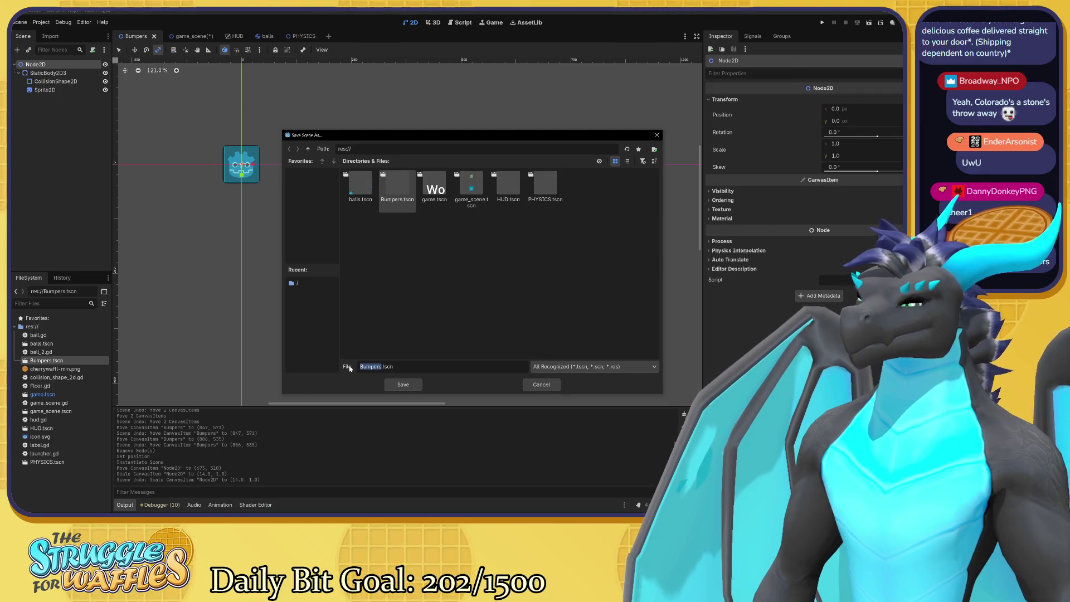
{"action": "type", "text": "normal_"}
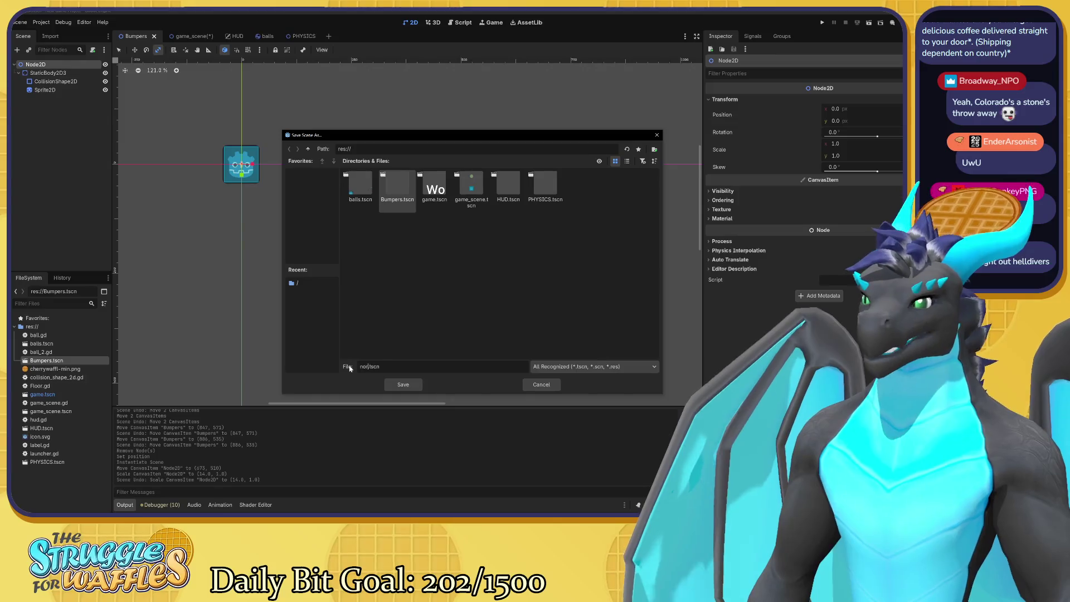
{"action": "type", "text": "bumper"}
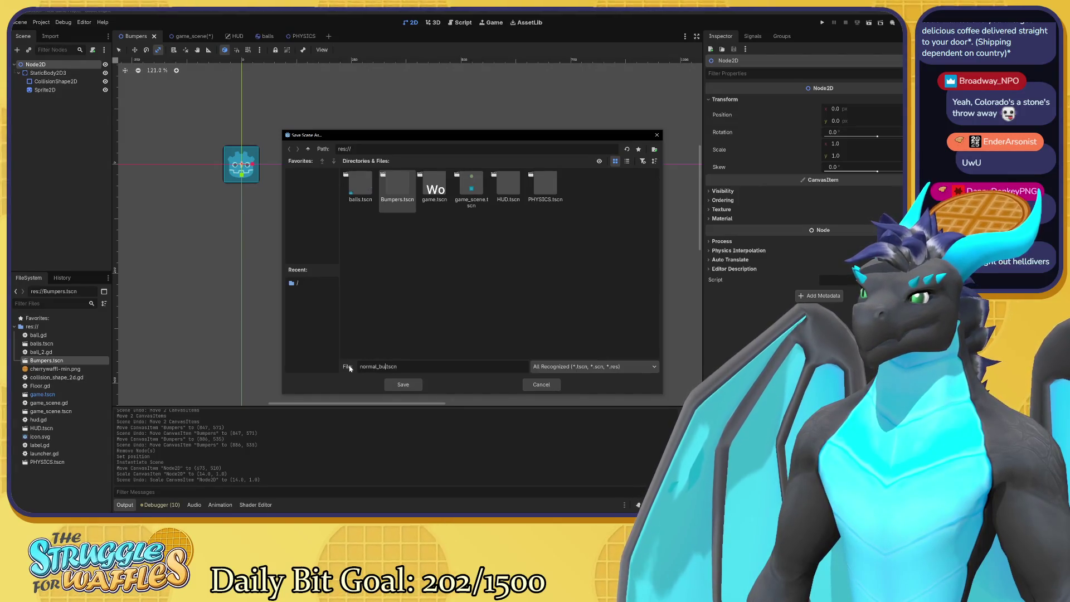
{"action": "key", "text": "Return"}
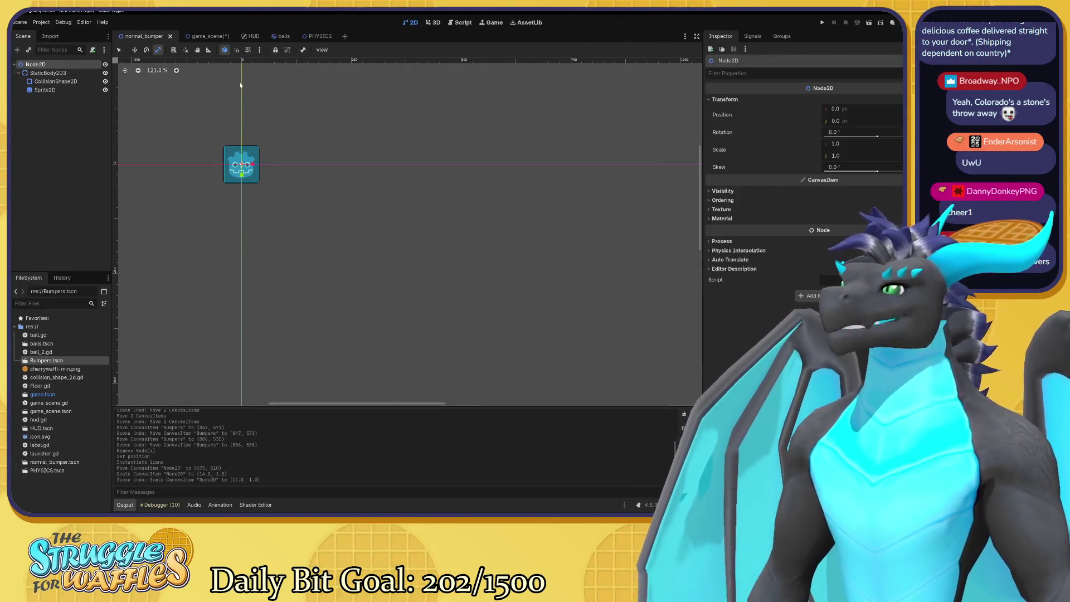
{"action": "left_click", "coordinate": [201, 36]}
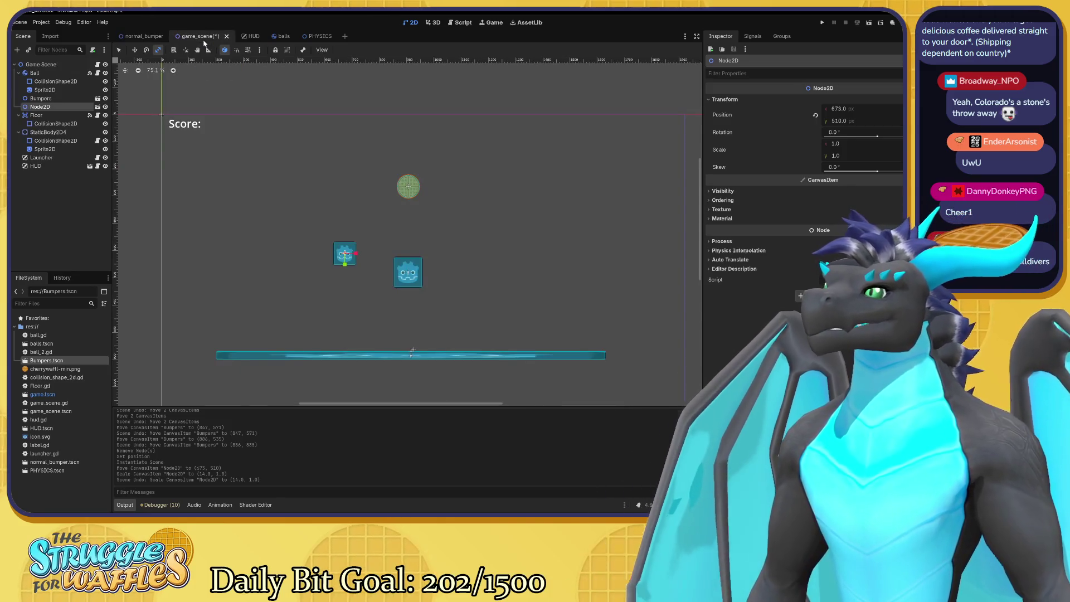
Replace the Bumpers and Node2D nodes in the game scene with a normal_bumper.tscn instance
{"action": "left_click", "coordinate": [53, 98]}
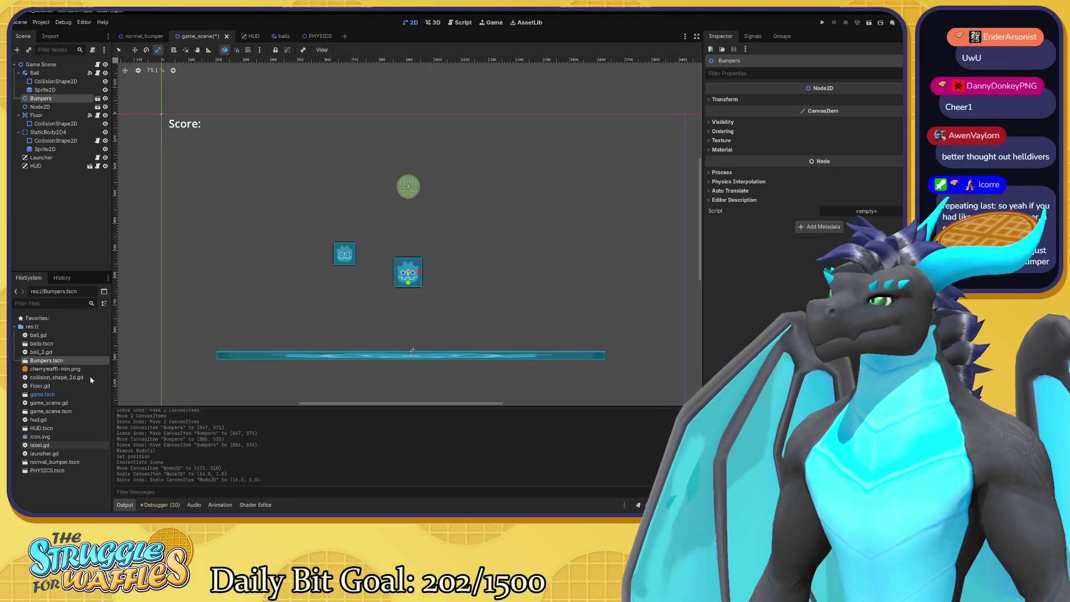
{"action": "left_click", "coordinate": [70, 108], "text": "ctrl"}
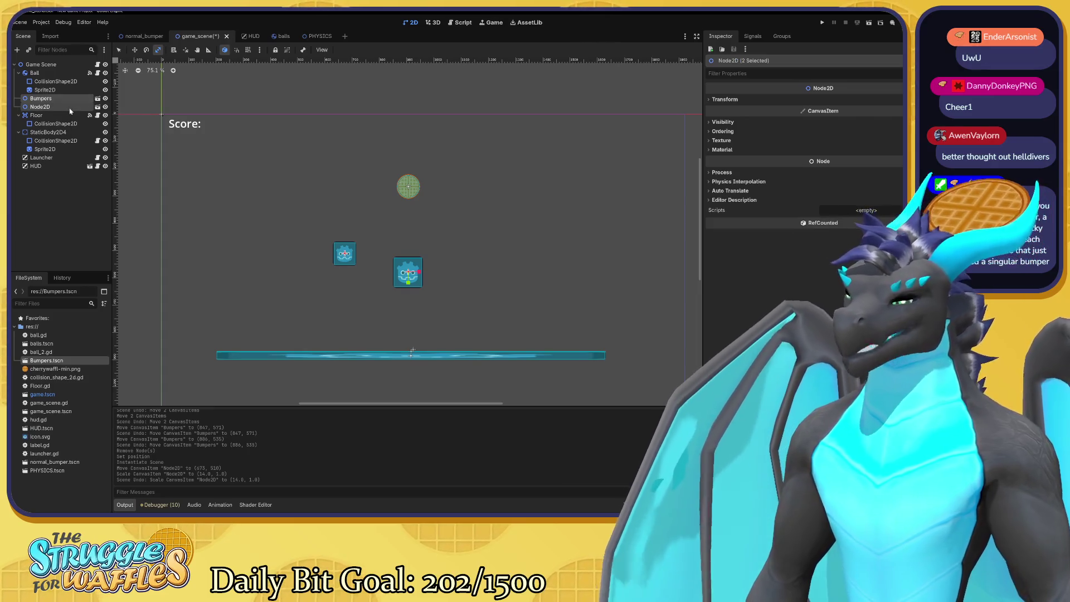
{"action": "key", "text": "Delete"}
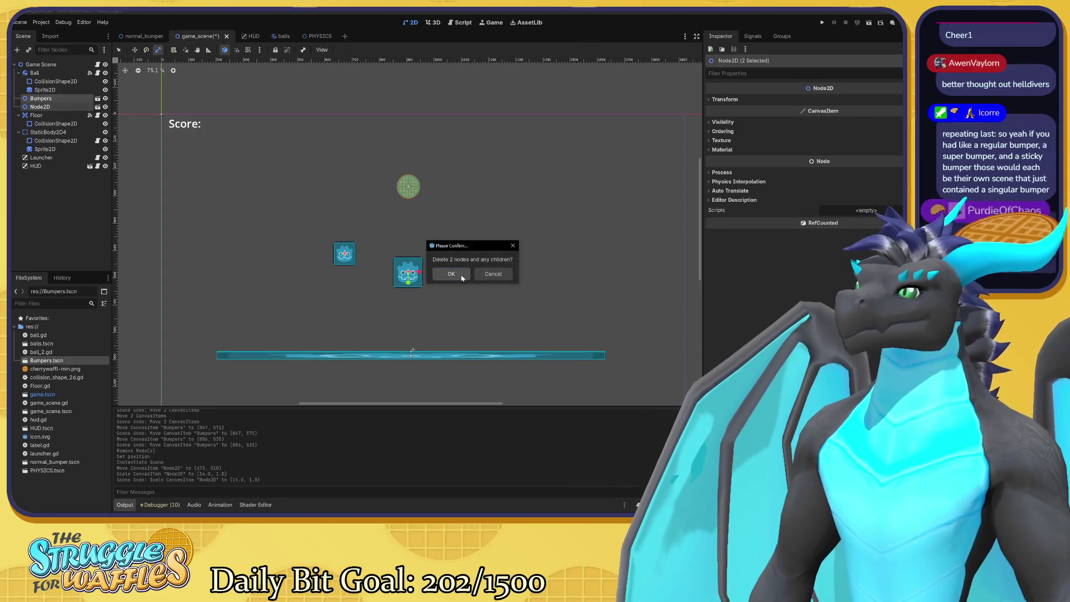
{"action": "left_click", "coordinate": [461, 277]}
{"action": "left_click", "coordinate": [51, 464]}
{"action": "left_click_drag", "start_coordinate": [51, 465], "coordinate": [50, 99]}
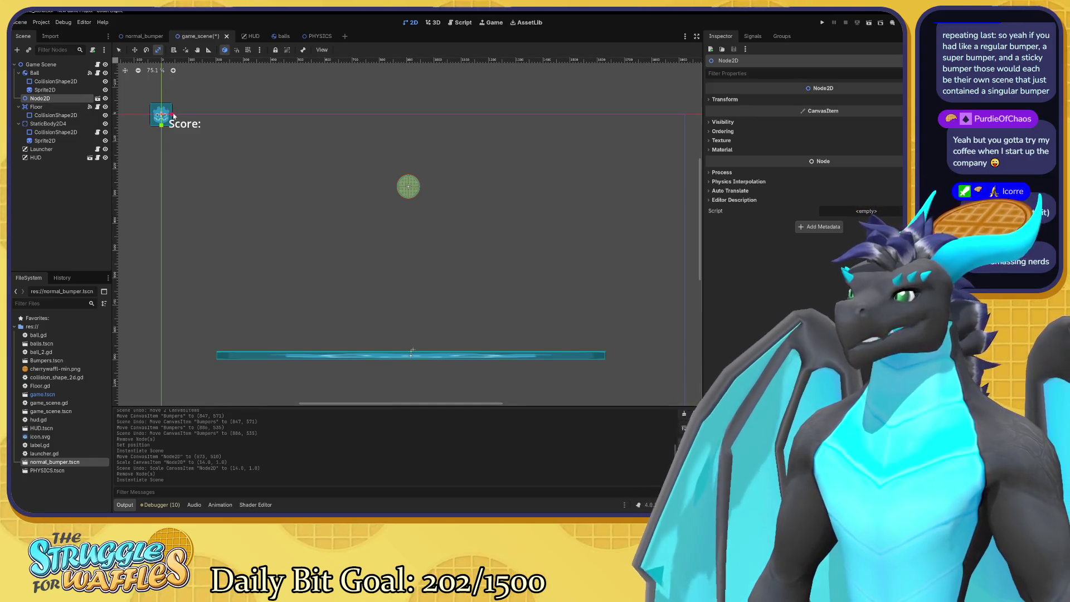
Move the bumper instance to 902, 462 below the ball, scale it to 1.42, and copy it
{"action": "key", "text": "w"}
{"action": "mouse_move", "coordinate": [162, 117]}
{"action": "left_mouse_down"}
{"action": "mouse_move", "coordinate": [217, 172]}
{"action": "mouse_move", "coordinate": [379, 265]}
{"action": "mouse_move", "coordinate": [408, 241]}
{"action": "left_mouse_up"}
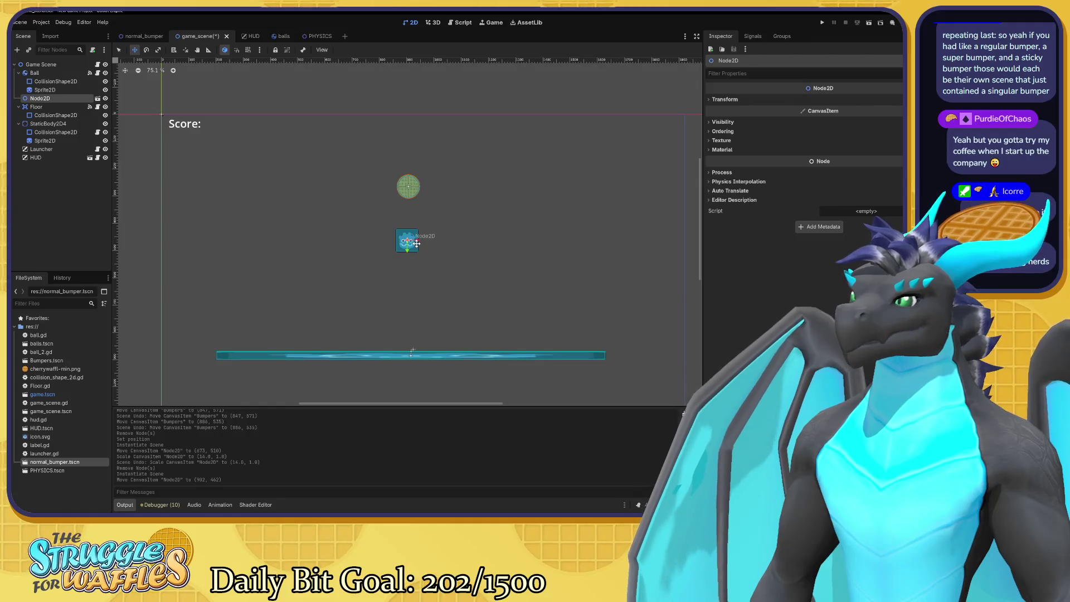
{"action": "key", "text": "s"}
{"action": "mouse_move", "coordinate": [418, 248]}
{"action": "left_mouse_down"}
{"action": "mouse_move", "coordinate": [437, 263]}
{"action": "mouse_move", "coordinate": [426, 247]}
{"action": "left_mouse_up"}
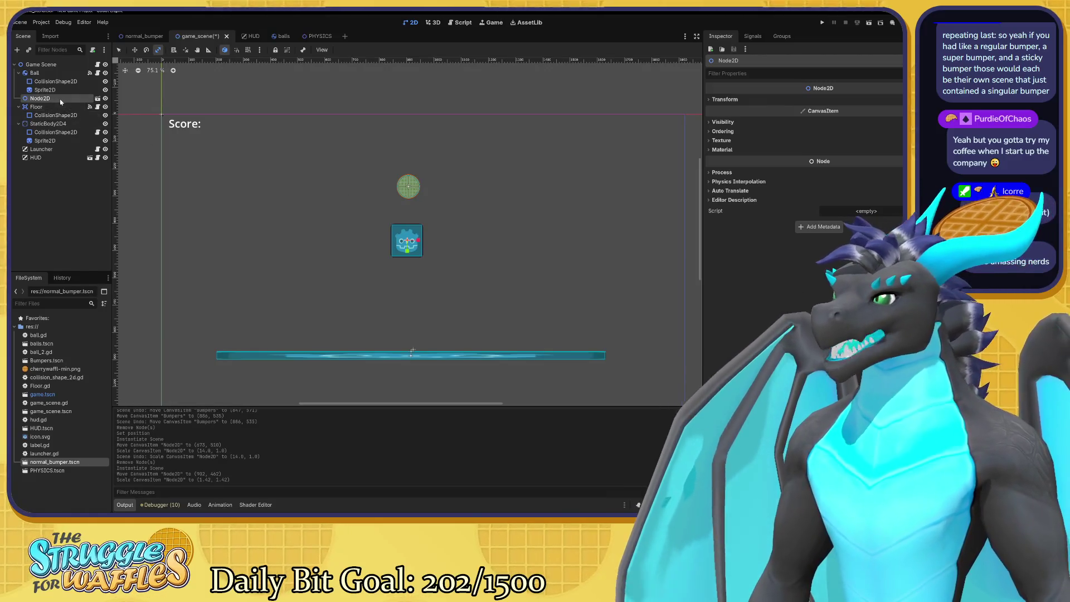
{"action": "right_click", "coordinate": [60, 102]}
{"action": "left_click", "coordinate": [106, 143]}
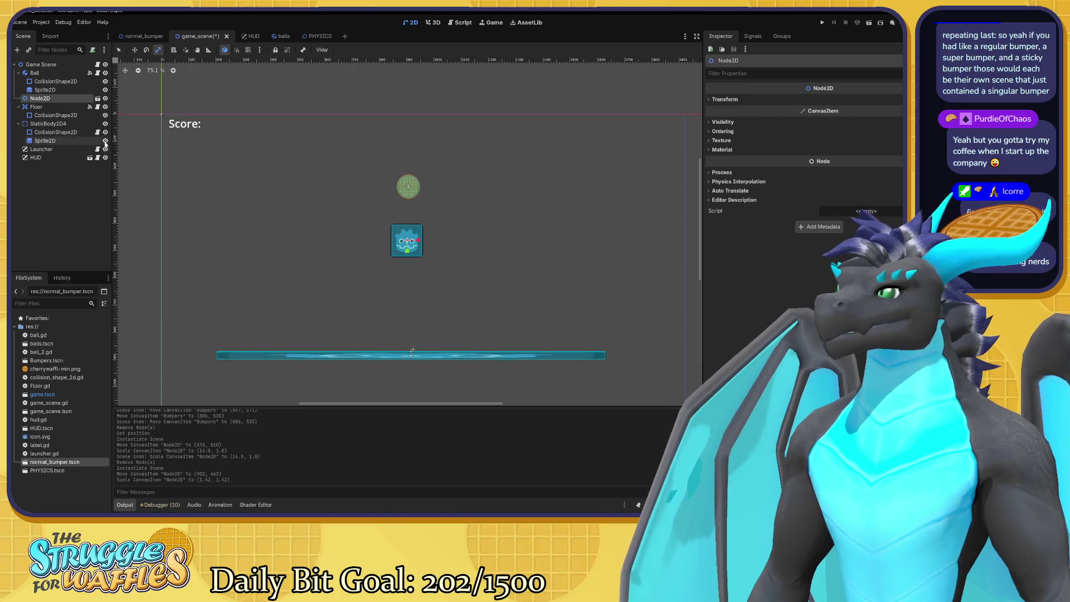
Paste the bumper copy as Node2D2 under the Game Scene root and reorder both bumpers near the top
{"action": "key", "text": "ctrl+v"}
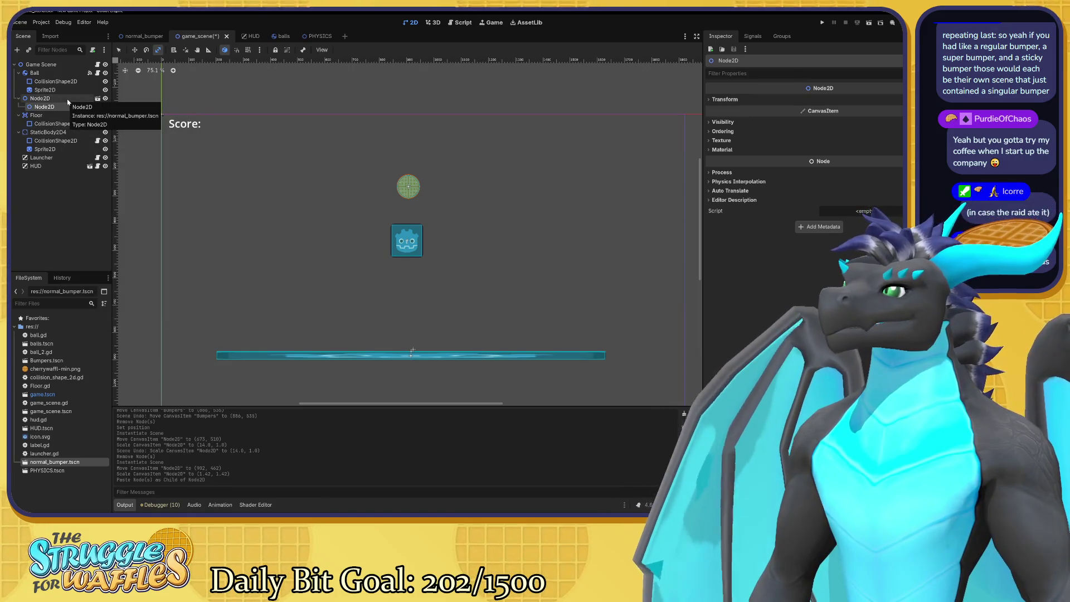
{"action": "key", "text": "ctrl+z"}
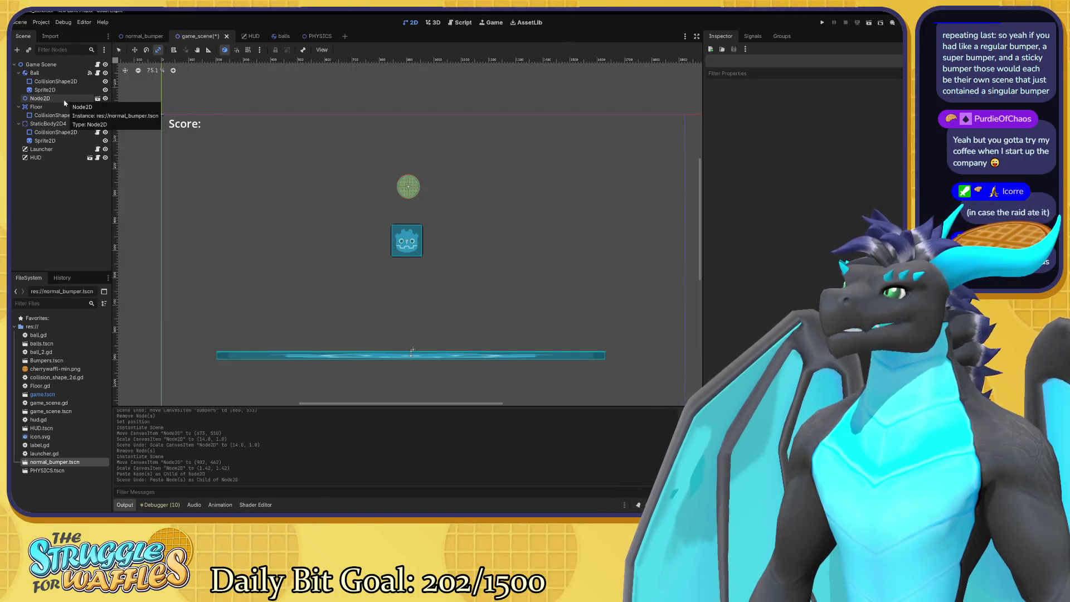
{"action": "left_click", "coordinate": [34, 67]}
{"action": "key", "text": "ctrl+v"}
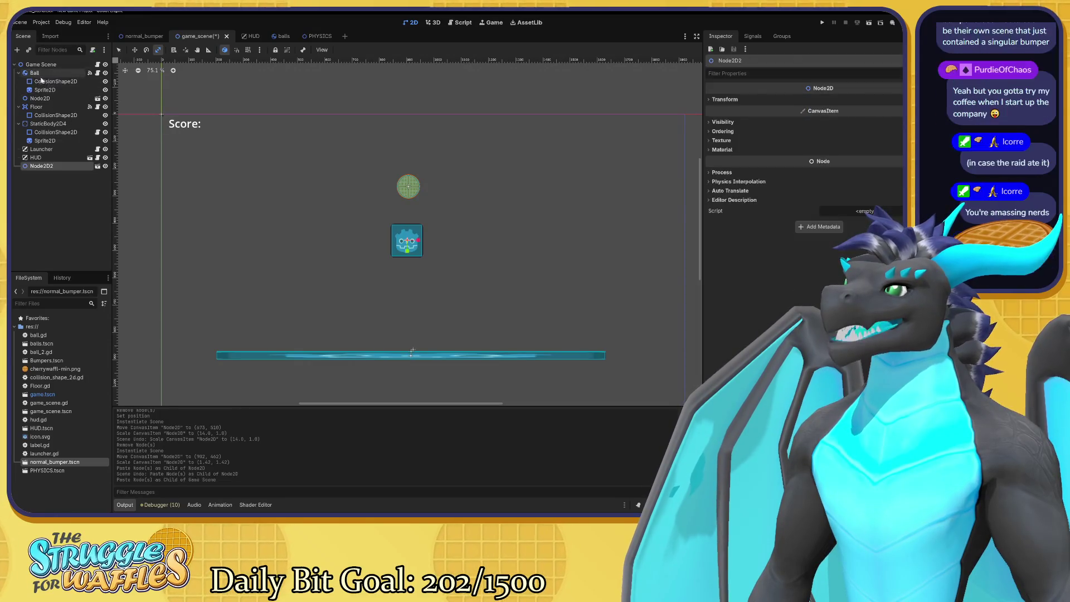
{"action": "left_click_drag", "start_coordinate": [50, 167], "coordinate": [49, 103]}
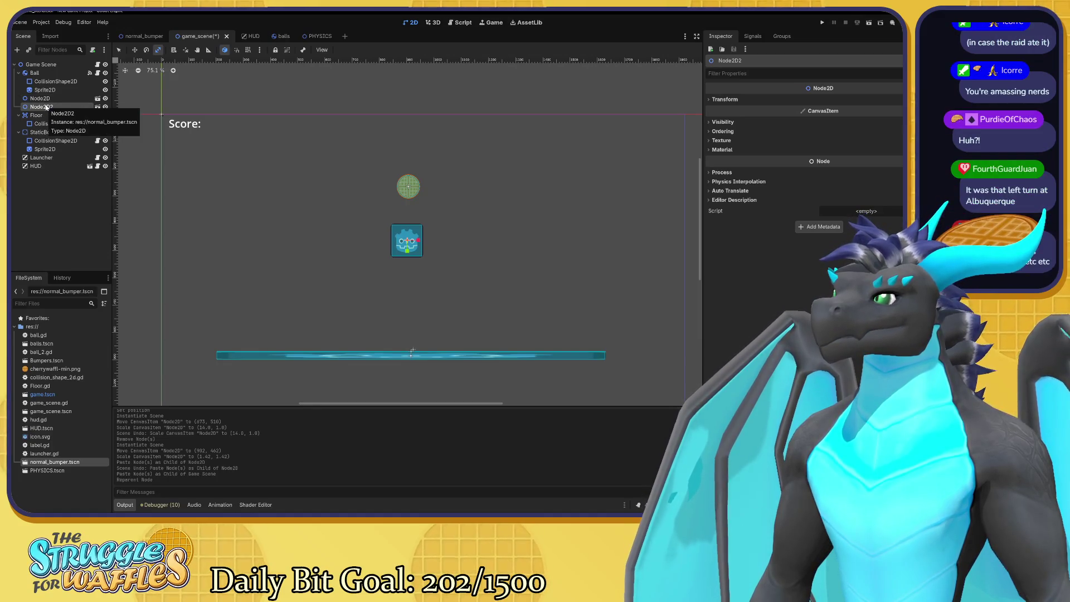
{"action": "left_click_drag", "start_coordinate": [40, 98], "coordinate": [40, 69]}
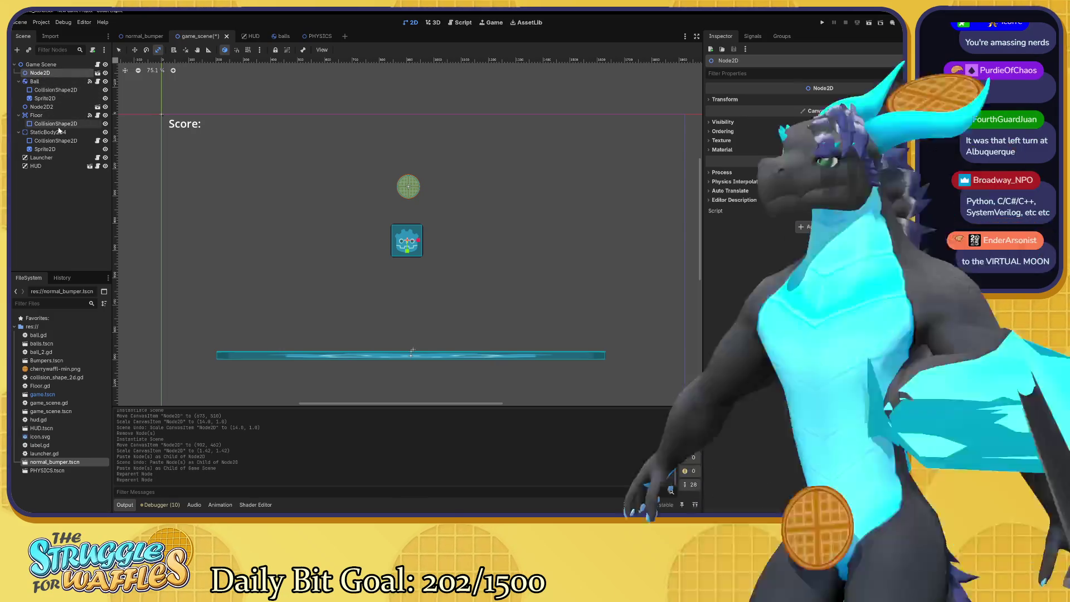
{"action": "left_click_drag", "start_coordinate": [45, 106], "coordinate": [60, 81]}
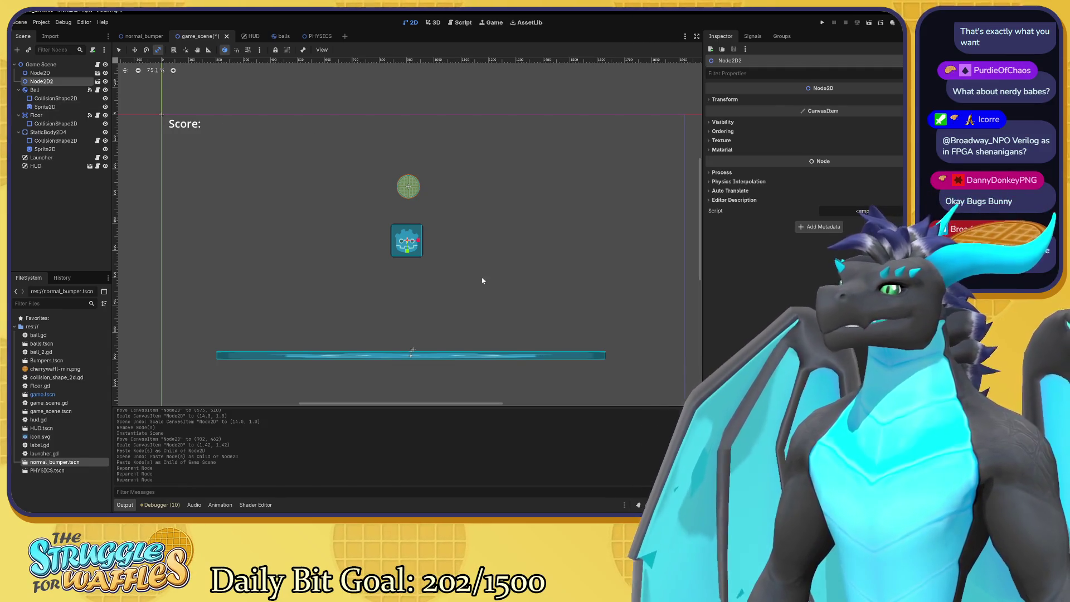
Move the copied bumper Node2D2 to the right of the original
{"action": "key", "text": "w"}
{"action": "mouse_move", "coordinate": [415, 242]}
{"action": "left_mouse_down"}
{"action": "mouse_move", "coordinate": [502, 233]}
{"action": "mouse_move", "coordinate": [509, 208]}
{"action": "left_mouse_up"}
Turn Node2D2 into a thin bar scaled 4.02 by 0.42 and rotated -36 degrees
{"action": "key", "text": "s"}
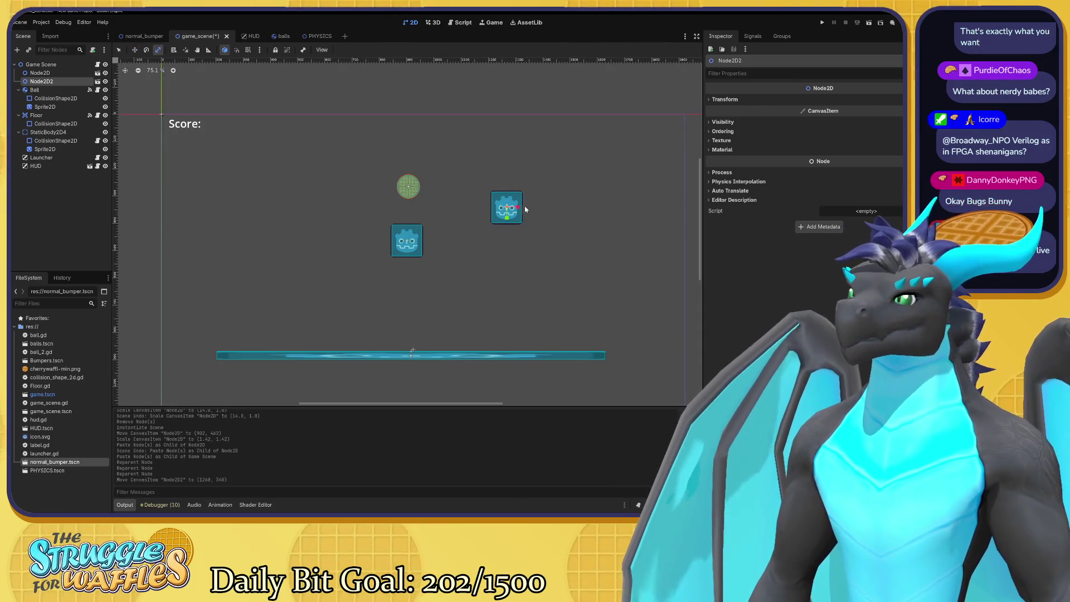
{"action": "mouse_move", "coordinate": [507, 219]}
{"action": "left_mouse_down"}
{"action": "mouse_move", "coordinate": [511, 207]}
{"action": "mouse_move", "coordinate": [546, 210]}
{"action": "mouse_move", "coordinate": [515, 211]}
{"action": "left_mouse_up"}
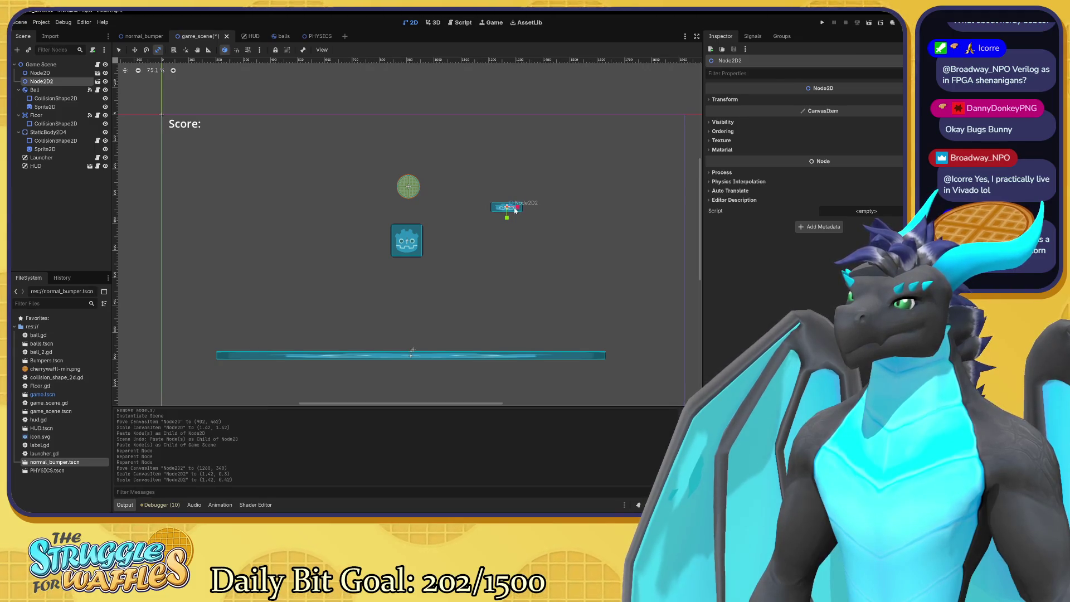
{"action": "key", "text": "e"}
{"action": "mouse_move", "coordinate": [585, 180]}
{"action": "left_mouse_down"}
{"action": "mouse_move", "coordinate": [584, 190]}
{"action": "mouse_move", "coordinate": [559, 153]}
{"action": "left_mouse_up"}
{"action": "key", "text": "s"}
{"action": "left_click_drag", "start_coordinate": [515, 202], "coordinate": [531, 192]}
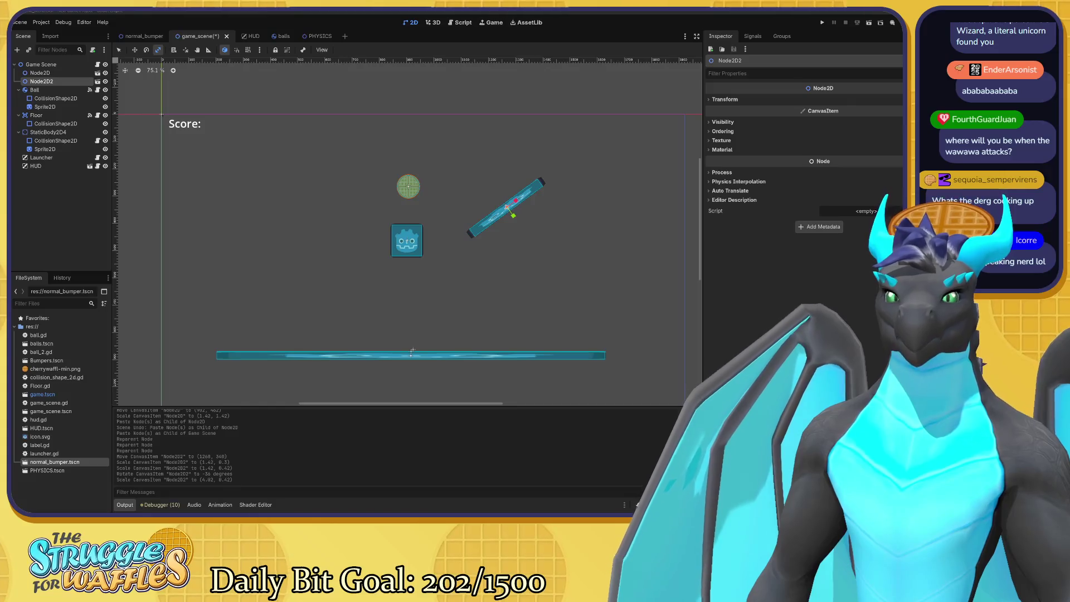
{"action": "left_click", "coordinate": [415, 151]}
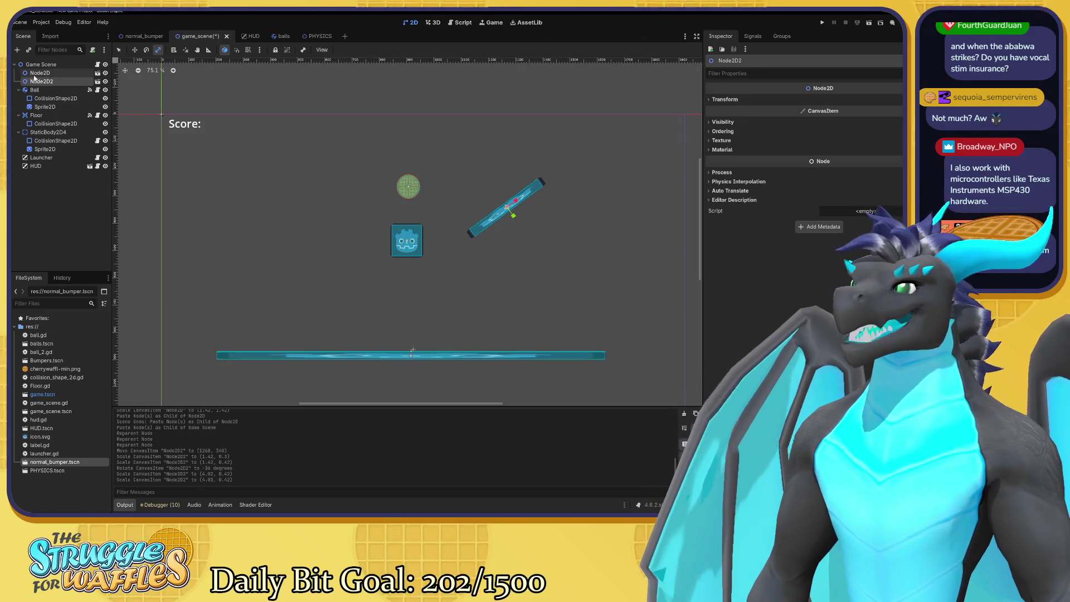
Squash the original bumper Node2D into a flat horizontal bar of about 3.32 by 0.52
{"action": "left_click", "coordinate": [36, 75]}
{"action": "mouse_move", "coordinate": [406, 242]}
{"action": "left_mouse_down"}
{"action": "mouse_move", "coordinate": [342, 237]}
{"action": "mouse_move", "coordinate": [347, 244]}
{"action": "mouse_move", "coordinate": [349, 219]}
{"action": "left_mouse_up"}
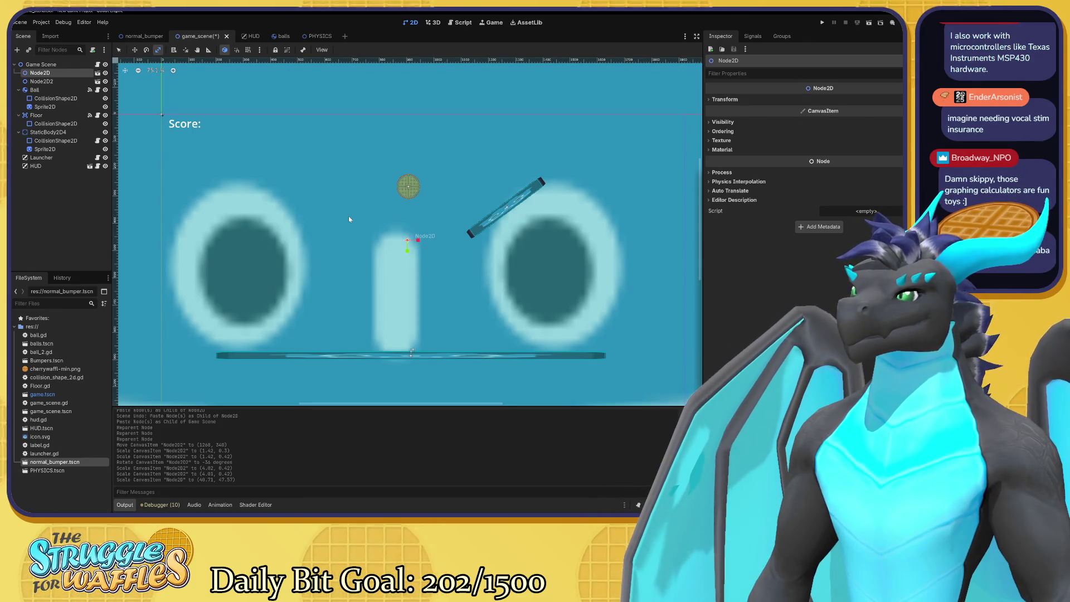
{"action": "scroll", "coordinate": [359, 234], "scroll_direction": "down", "scroll_amount": 4}
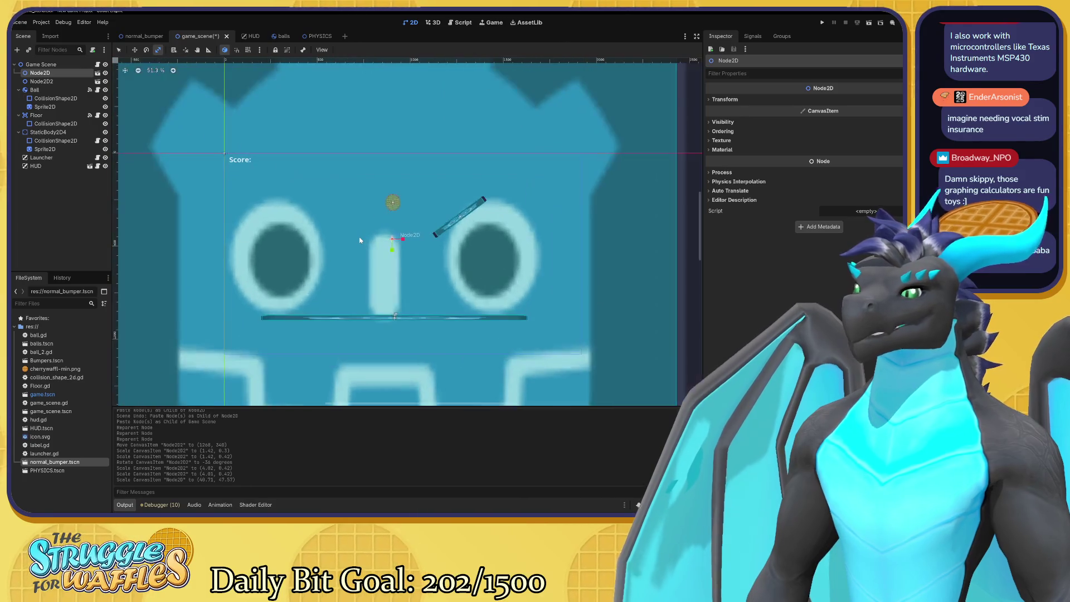
{"action": "scroll", "coordinate": [360, 240], "scroll_direction": "up", "scroll_amount": 6}
{"action": "left_click_drag", "start_coordinate": [377, 264], "coordinate": [381, 240]}
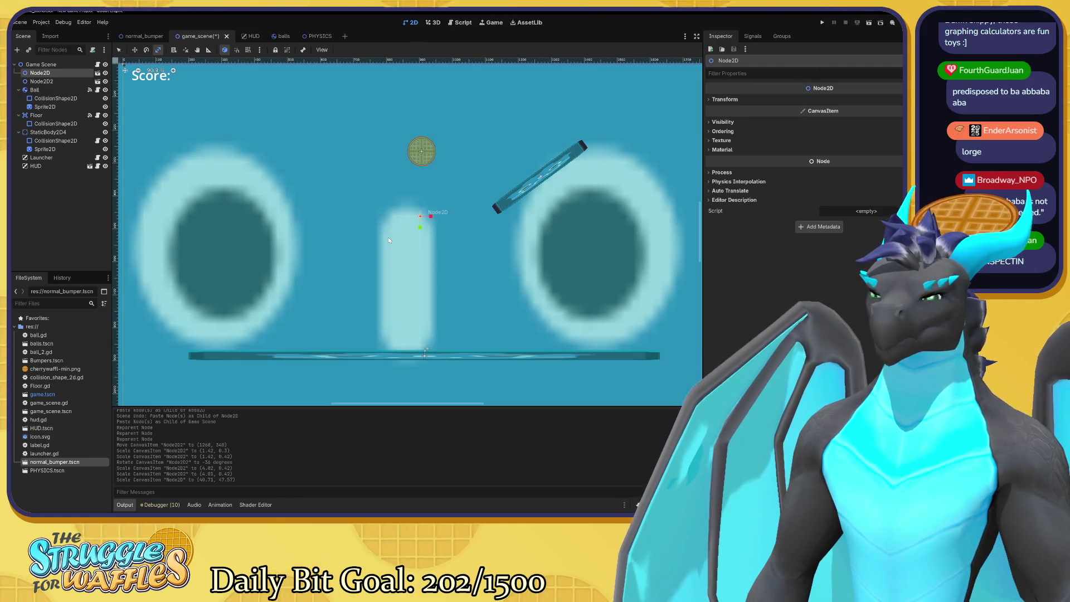
{"action": "mouse_move", "coordinate": [596, 342]}
{"action": "left_mouse_down"}
{"action": "mouse_move", "coordinate": [435, 219]}
{"action": "mouse_move", "coordinate": [462, 218]}
{"action": "mouse_move", "coordinate": [419, 219]}
{"action": "mouse_move", "coordinate": [420, 234]}
{"action": "mouse_move", "coordinate": [444, 226]}
{"action": "mouse_move", "coordinate": [427, 220]}
{"action": "left_mouse_up"}
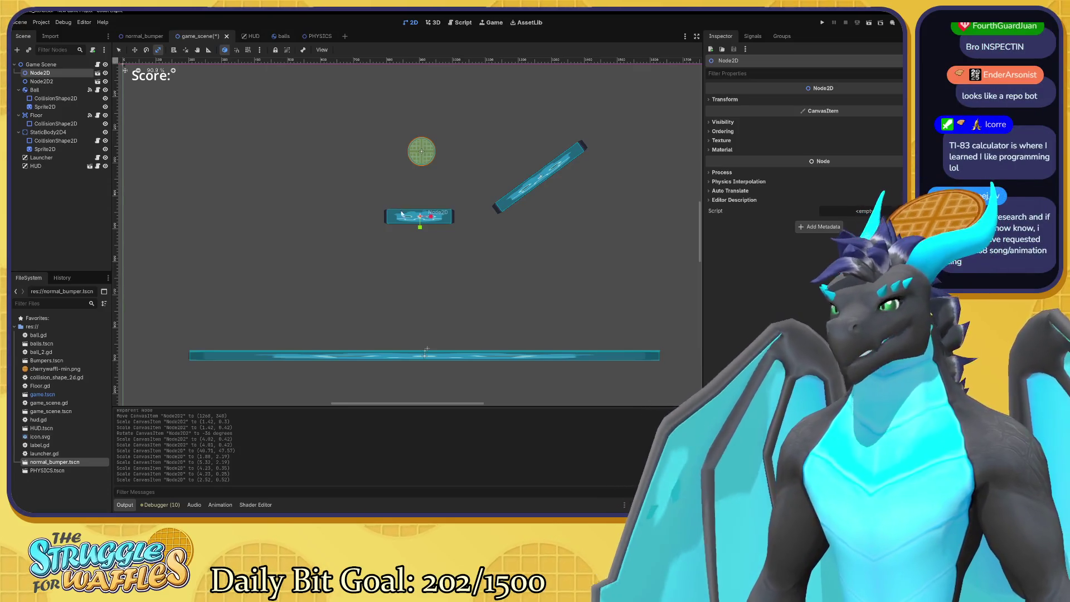
Place the original bumper left of the ball, tilted 42 degrees and scaled 3.09 by 0.36
{"action": "key", "text": "w"}
{"action": "left_click_drag", "start_coordinate": [423, 213], "coordinate": [269, 176]}
{"action": "key", "text": "e"}
{"action": "mouse_move", "coordinate": [326, 199]}
{"action": "left_mouse_down"}
{"action": "mouse_move", "coordinate": [335, 211]}
{"action": "mouse_move", "coordinate": [302, 263]}
{"action": "left_mouse_up"}
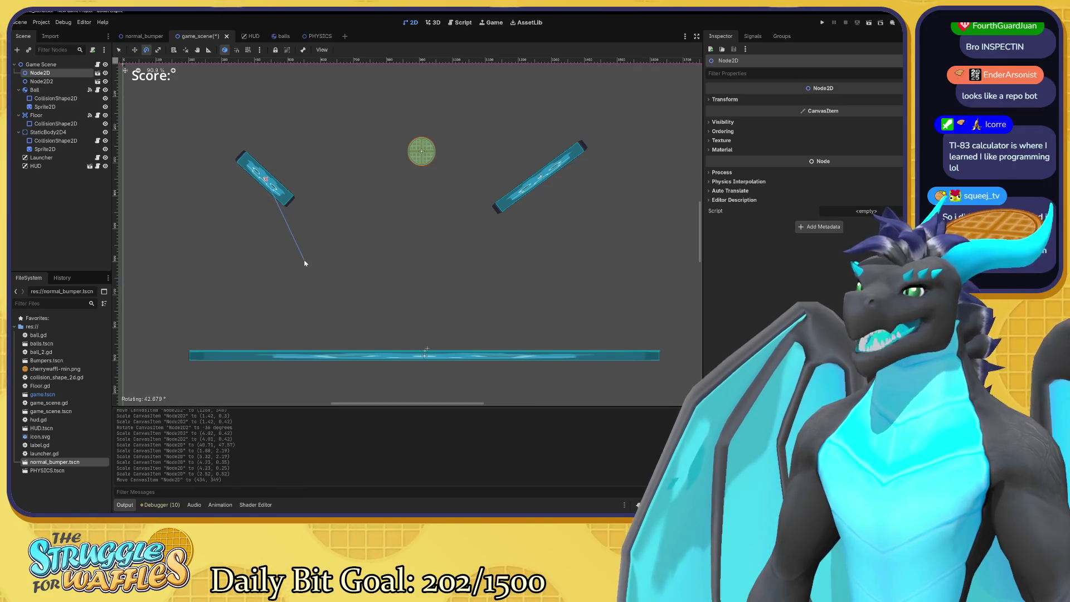
{"action": "key", "text": "w"}
{"action": "mouse_move", "coordinate": [270, 187]}
{"action": "left_mouse_down"}
{"action": "mouse_move", "coordinate": [300, 200]}
{"action": "mouse_move", "coordinate": [300, 190]}
{"action": "left_mouse_up"}
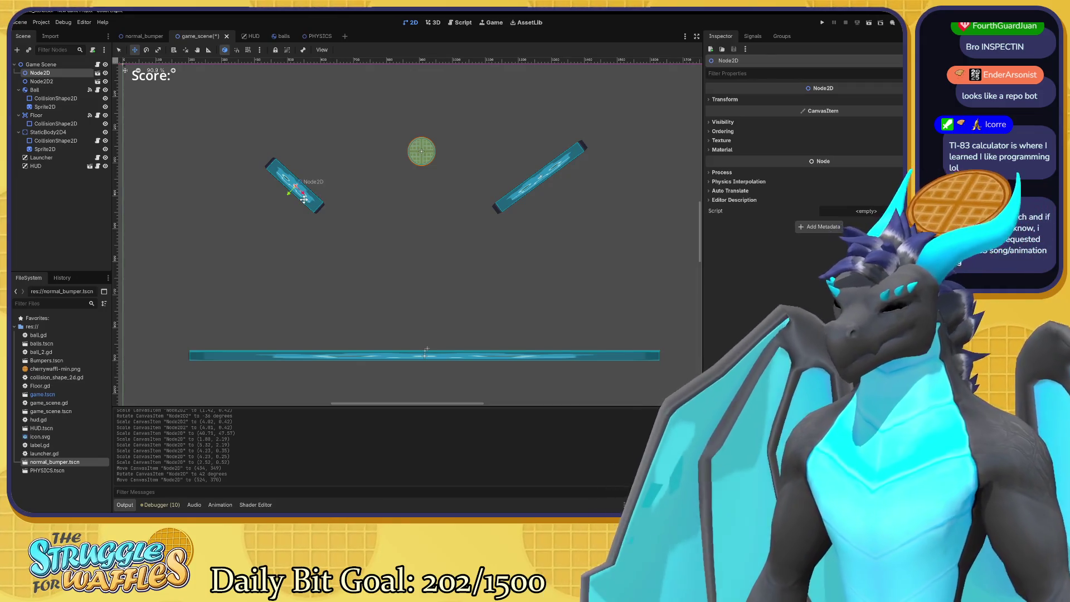
{"action": "key", "text": "s"}
{"action": "left_click_drag", "start_coordinate": [307, 199], "coordinate": [288, 196]}
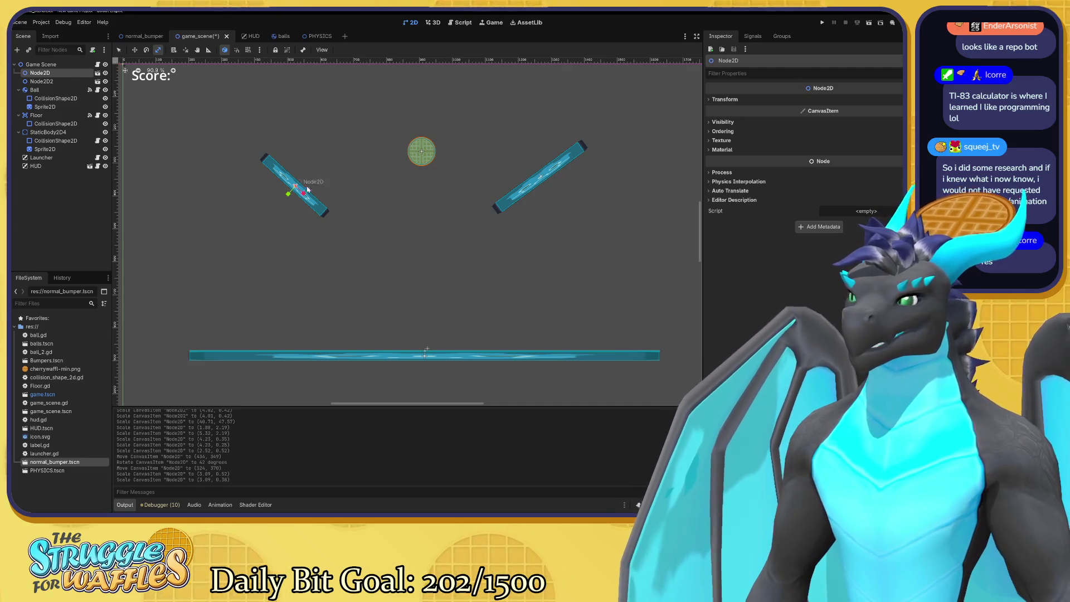
{"action": "left_click", "coordinate": [541, 178]}
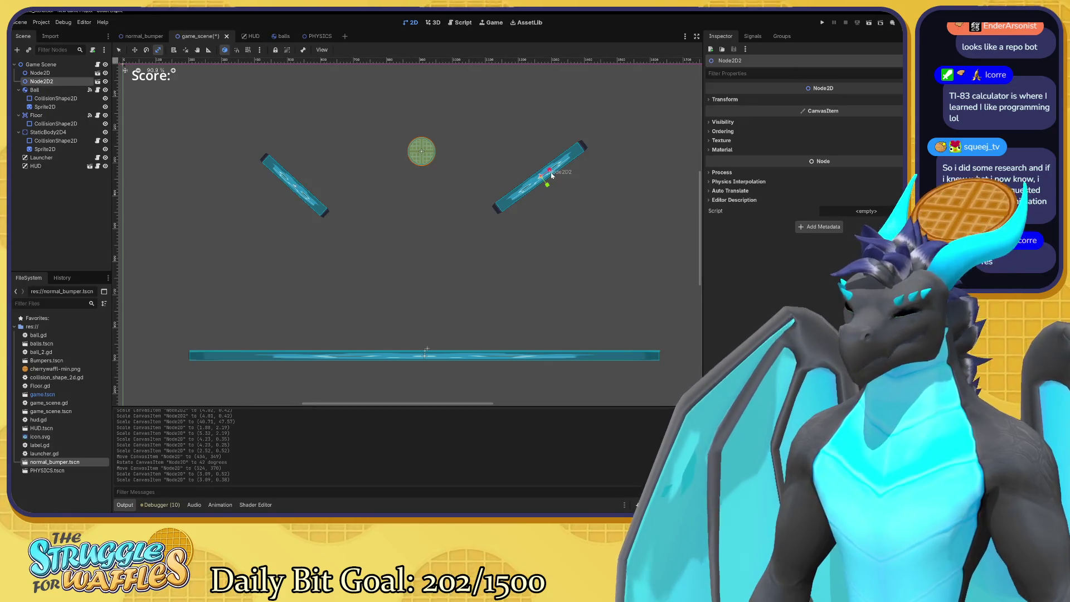
Nudge the right bumper slightly down-right, then bring up the normal_bumper scene
{"action": "key", "text": "w"}
{"action": "left_click_drag", "start_coordinate": [550, 173], "coordinate": [559, 180]}
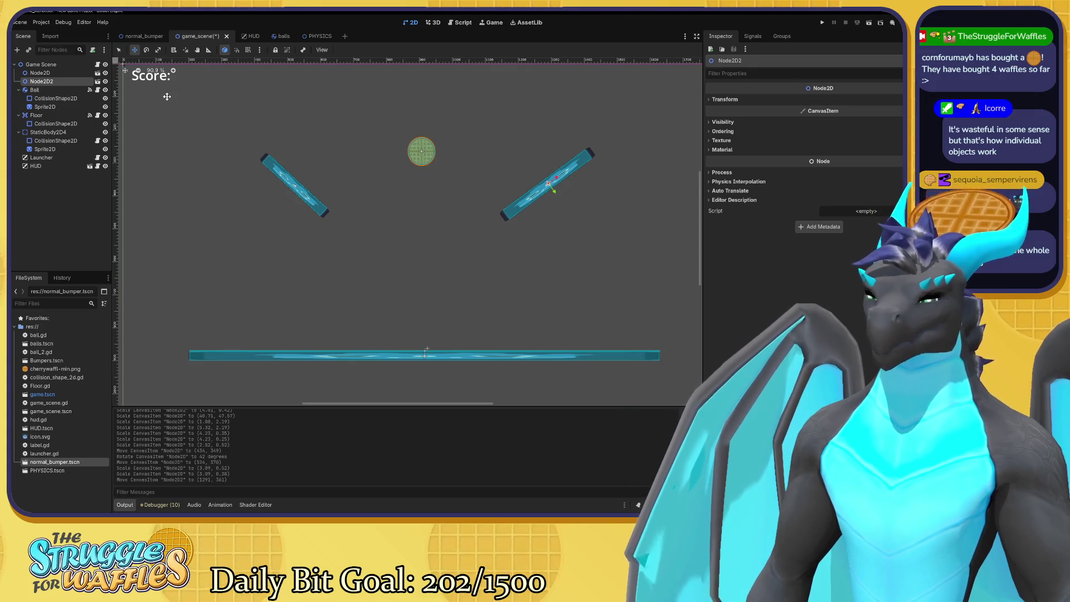
{"action": "left_click", "coordinate": [143, 36]}
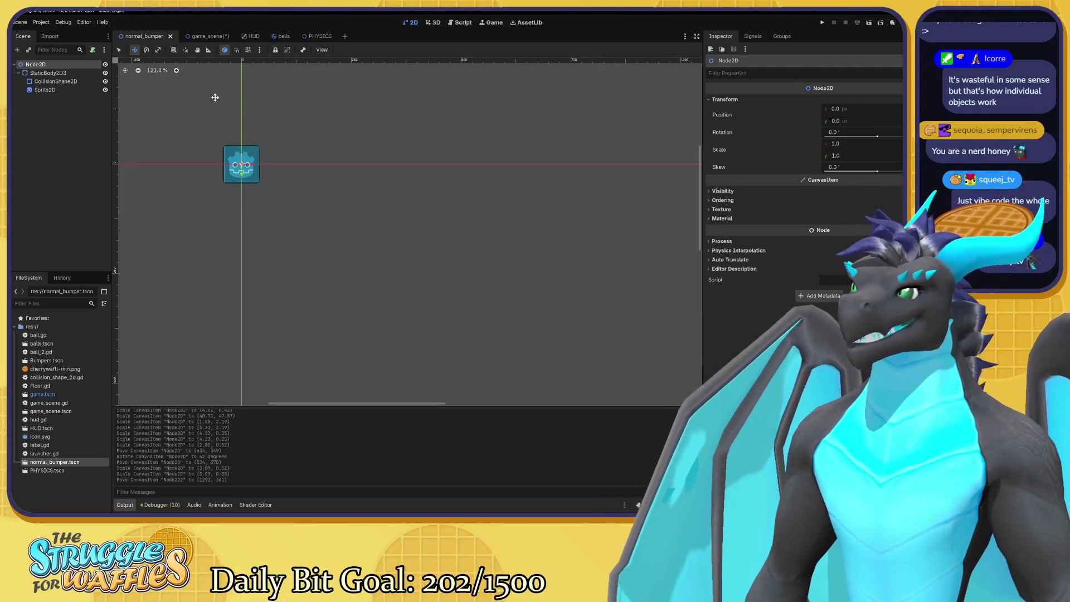
{"action": "left_click", "coordinate": [206, 36]}
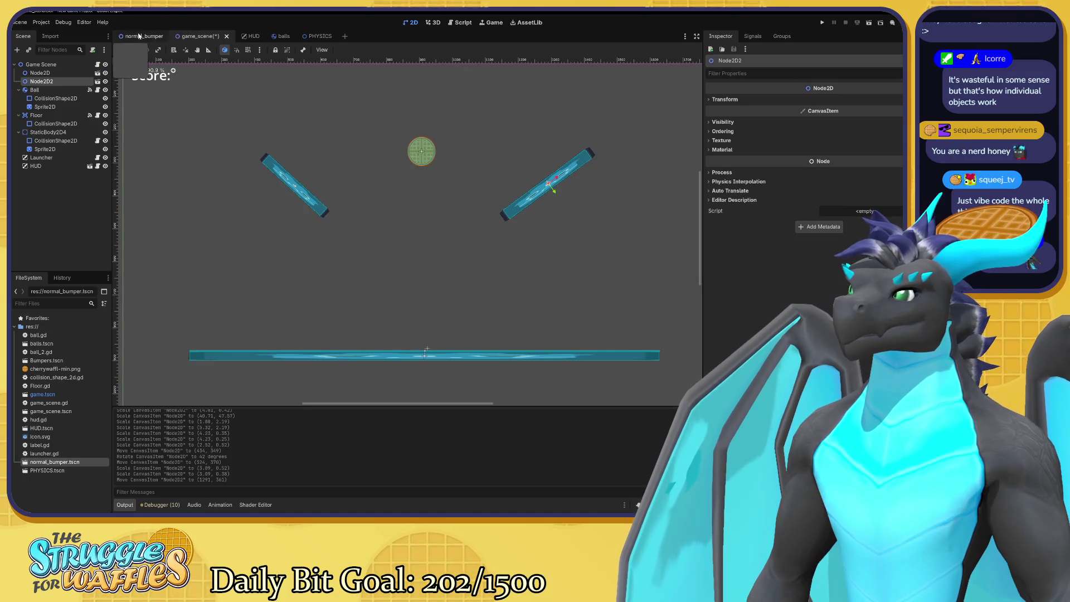
{"action": "left_click", "coordinate": [140, 36]}
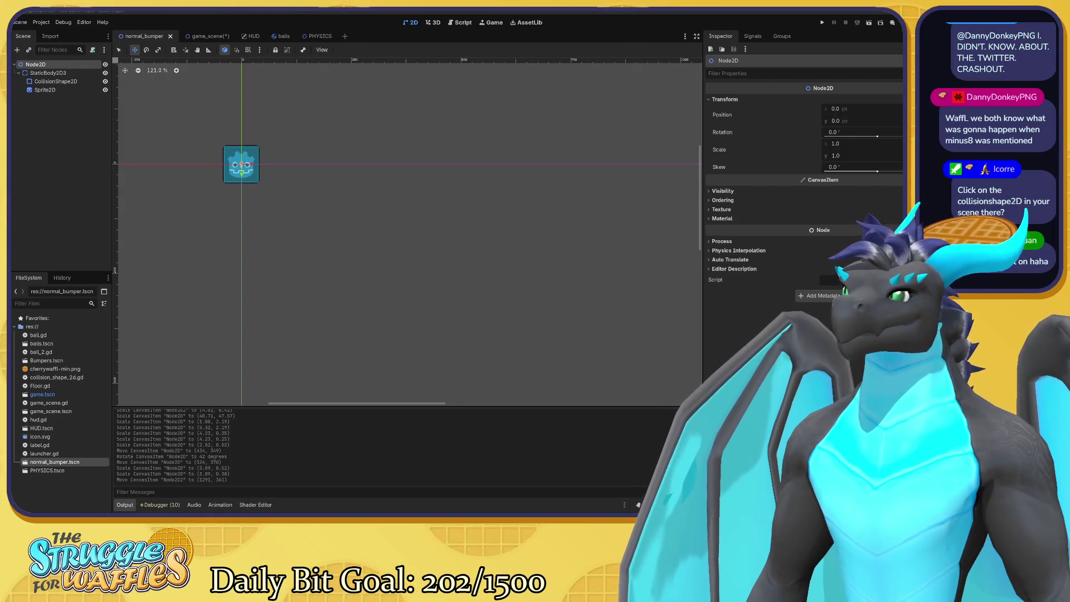
{"action": "left_click_drag", "start_coordinate": [230, 170], "coordinate": [230, 169]}
Move the bumper root to (0, -1), select its CollisionShape2D, and toggle the RectangleShape2D details
{"action": "left_click_drag", "start_coordinate": [352, 222], "coordinate": [451, 237]}
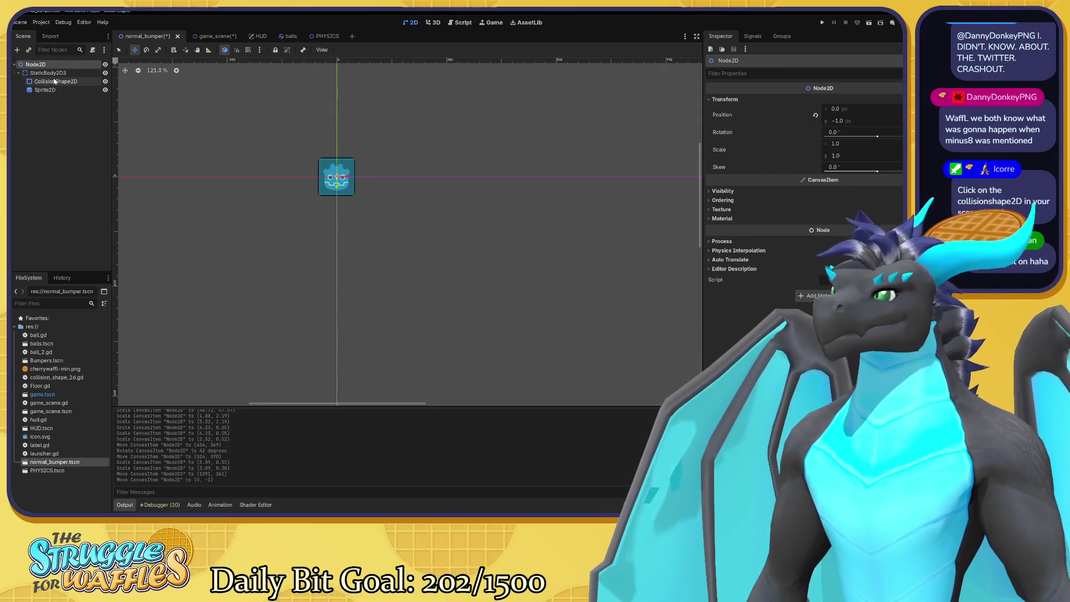
{"action": "left_click", "coordinate": [55, 81]}
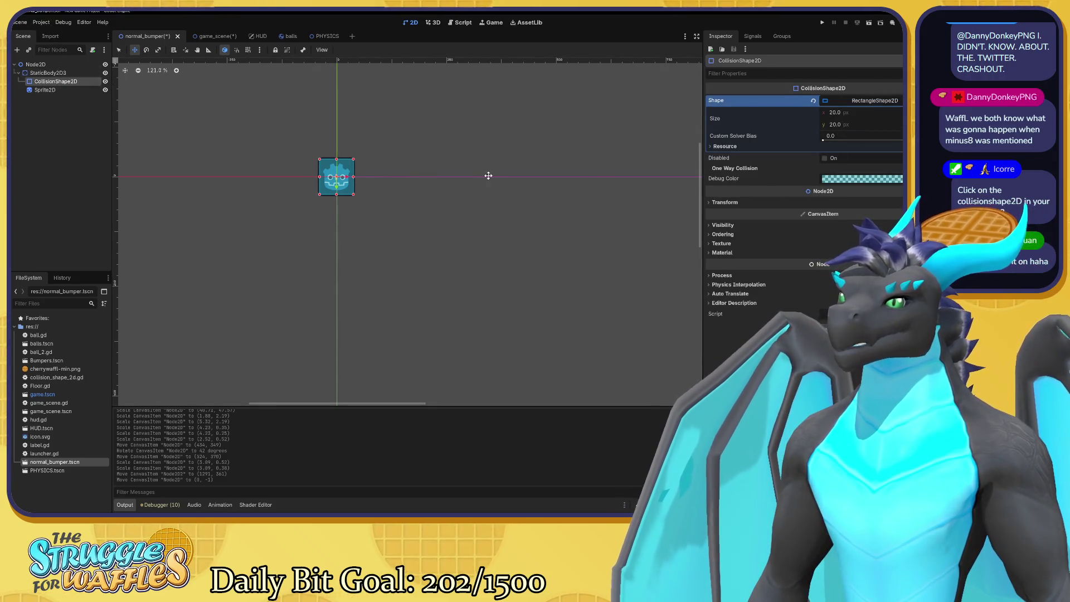
{"action": "left_click", "coordinate": [875, 101]}
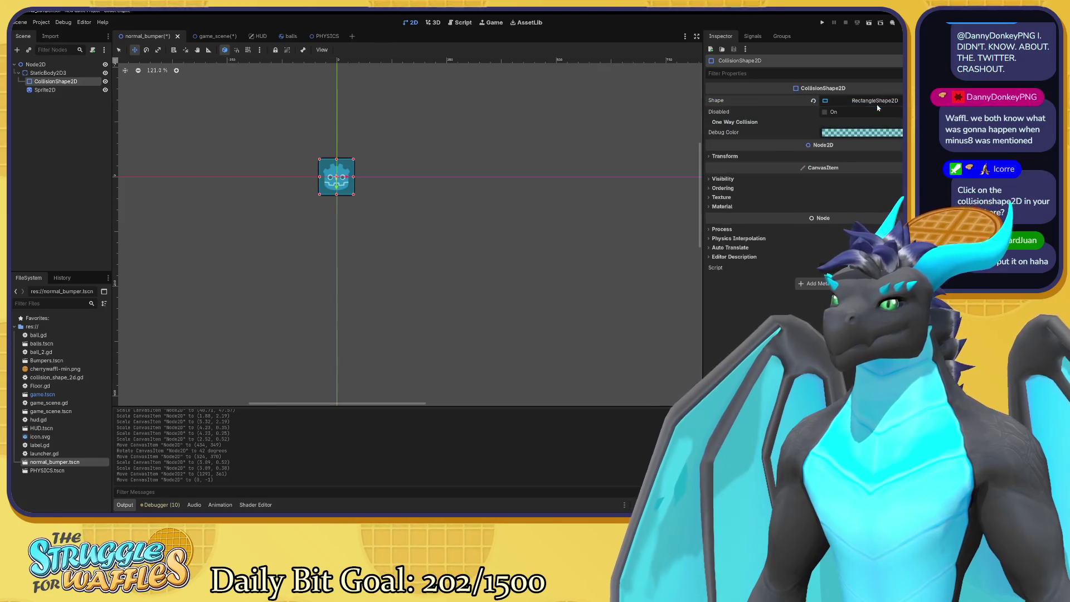
{"action": "left_click", "coordinate": [875, 102]}
{"action": "left_click", "coordinate": [826, 102]}
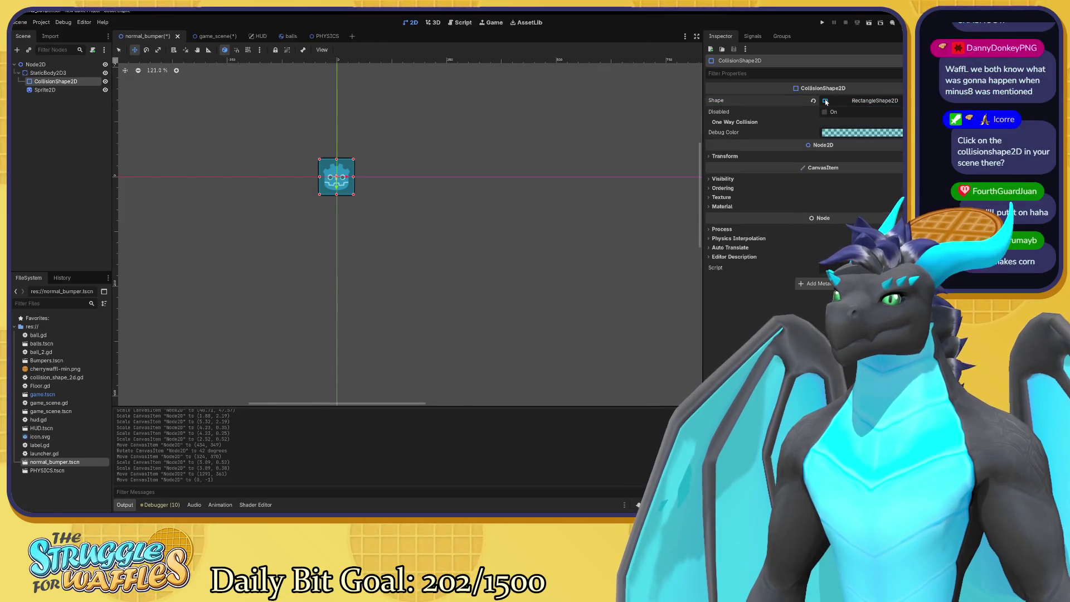
Check the collision shape types without changing them, then show the shape's transform (scale 5.816)
{"action": "left_click", "coordinate": [899, 101]}
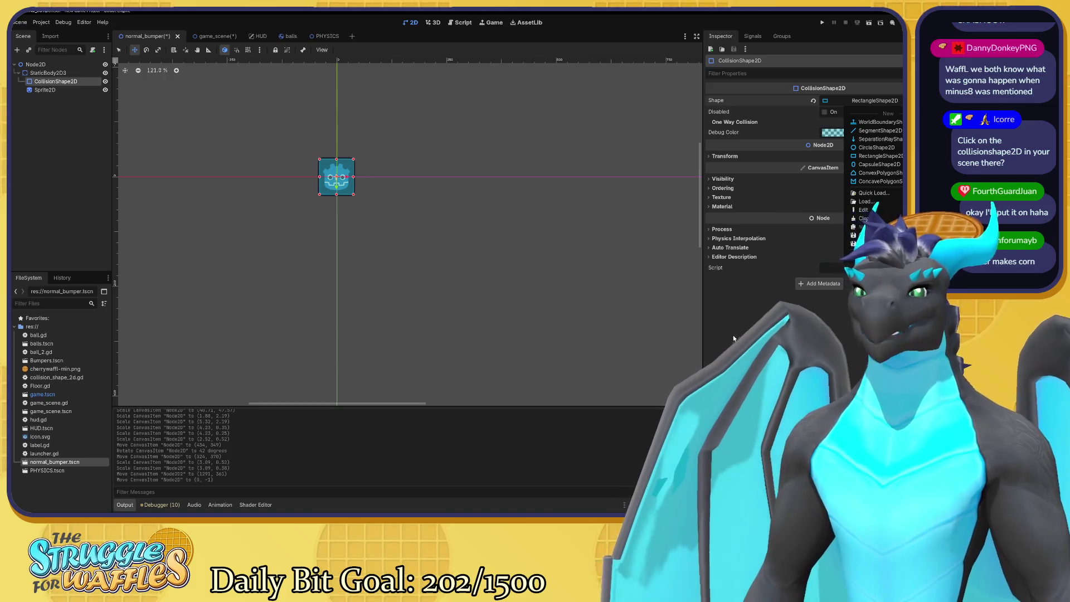
{"action": "left_click", "coordinate": [733, 339]}
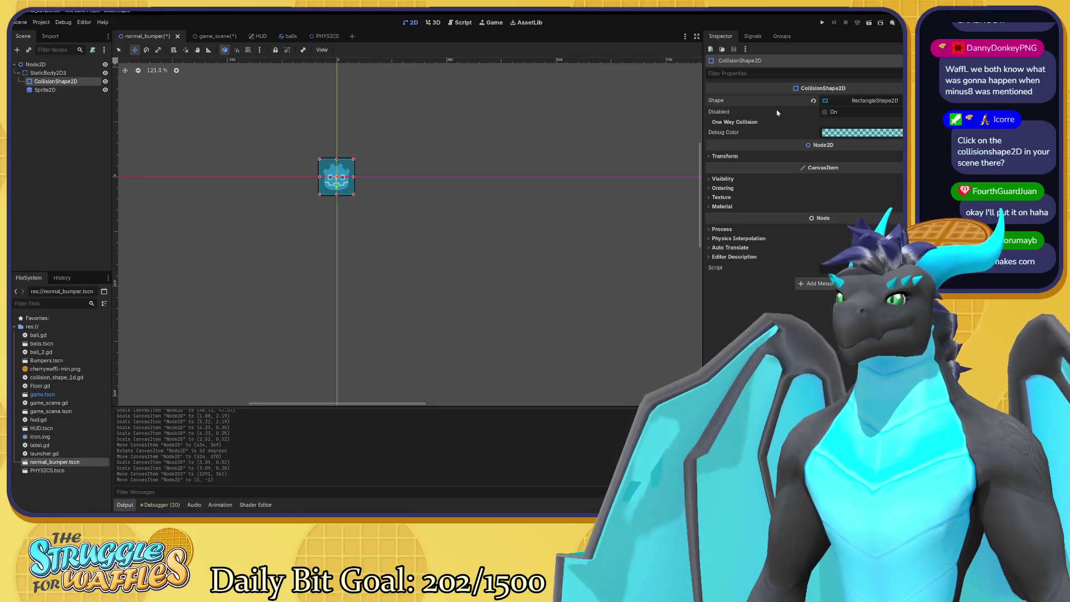
{"action": "left_click", "coordinate": [723, 157]}
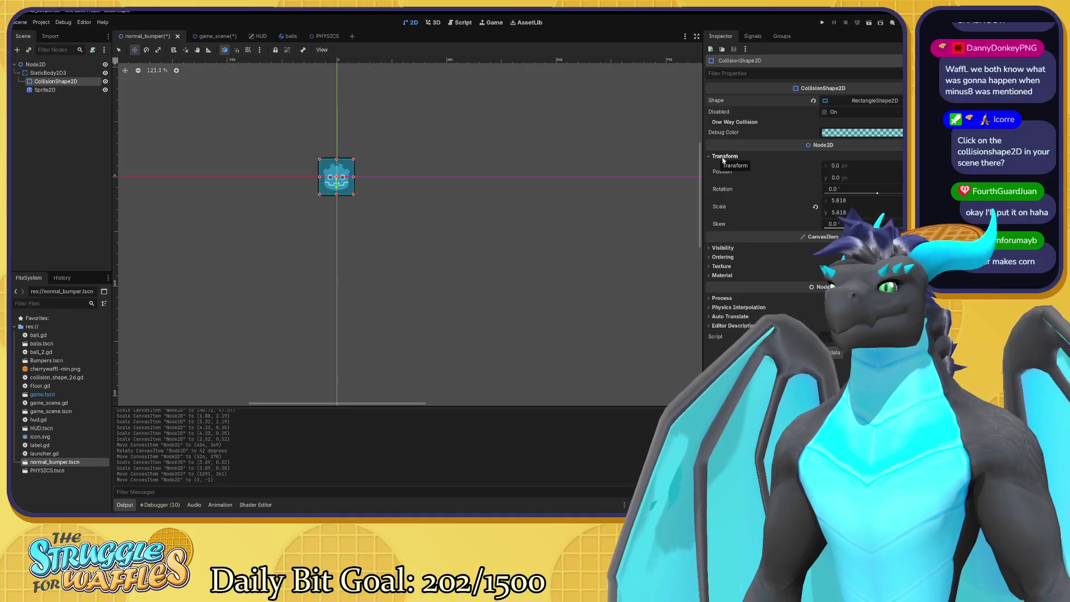
Expand the RectangleShape2D to reveal its 20 × 20 size, leaving the shape type unchanged
{"action": "left_click", "coordinate": [897, 102]}
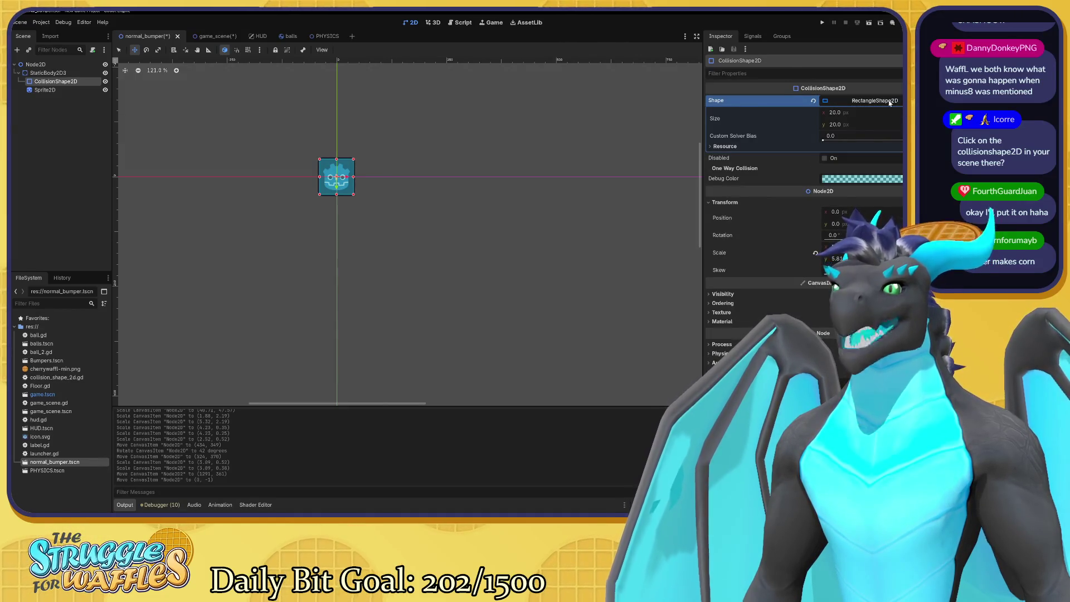
{"action": "left_click", "coordinate": [898, 100]}
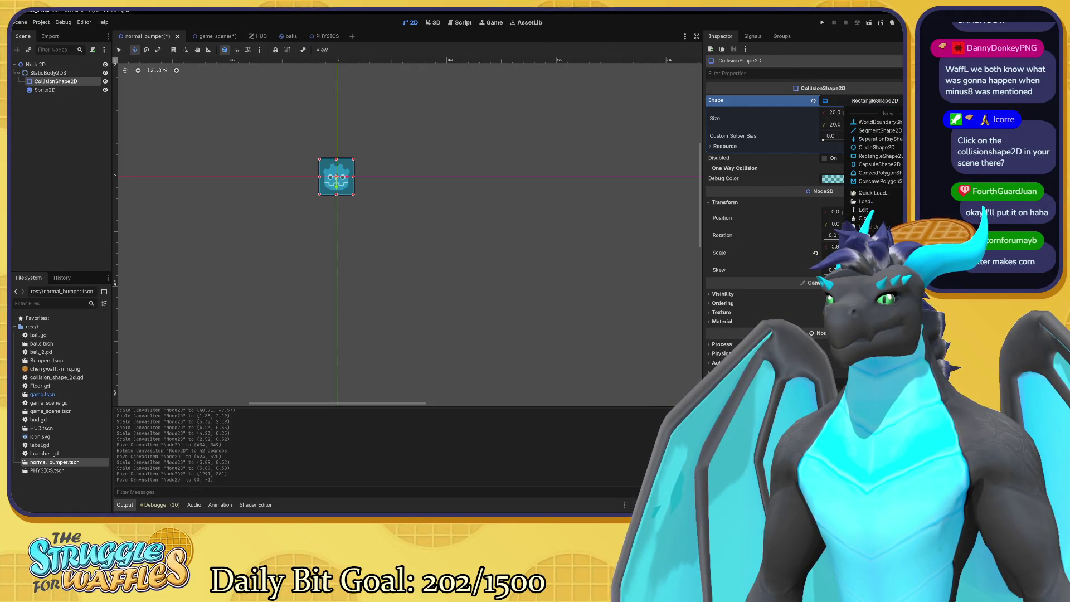
{"action": "key", "text": "Escape"}
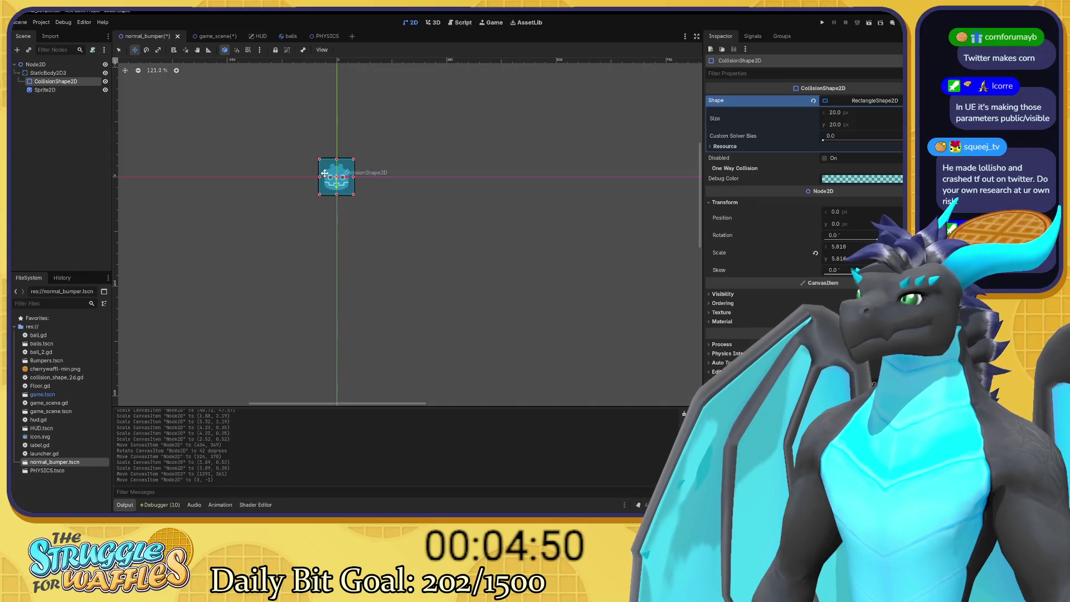
{"action": "key", "text": "q"}
{"action": "left_click", "coordinate": [49, 73]}
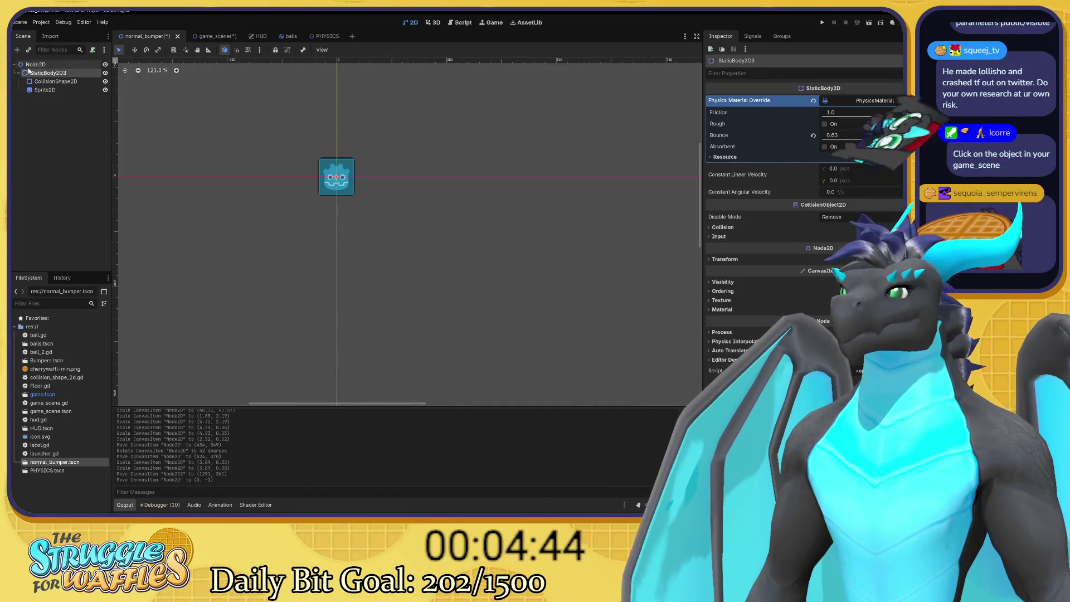
{"action": "left_click", "coordinate": [42, 81]}
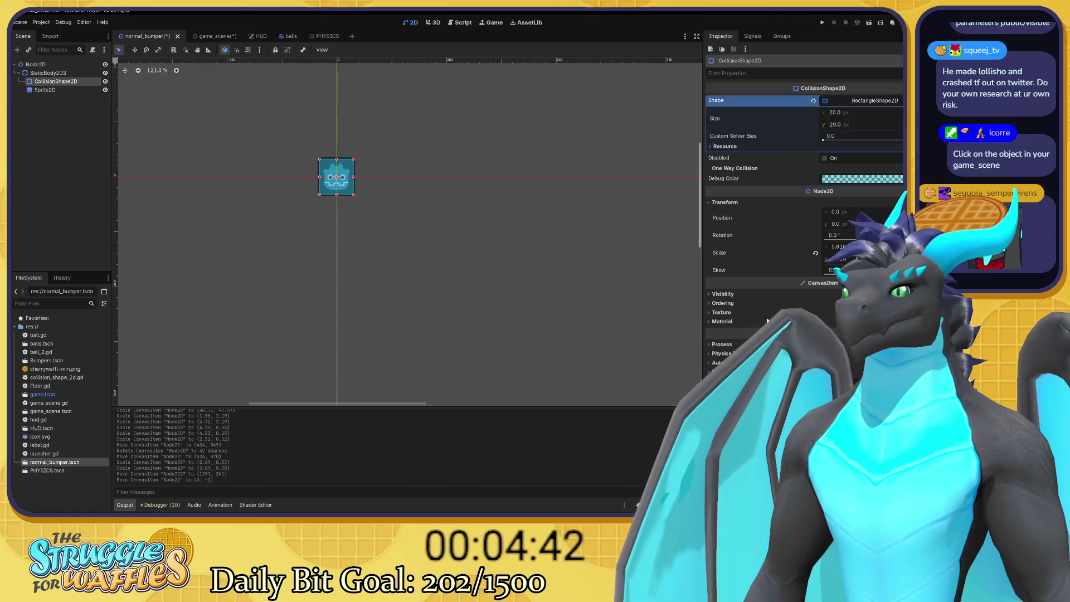
{"action": "left_click", "coordinate": [711, 295]}
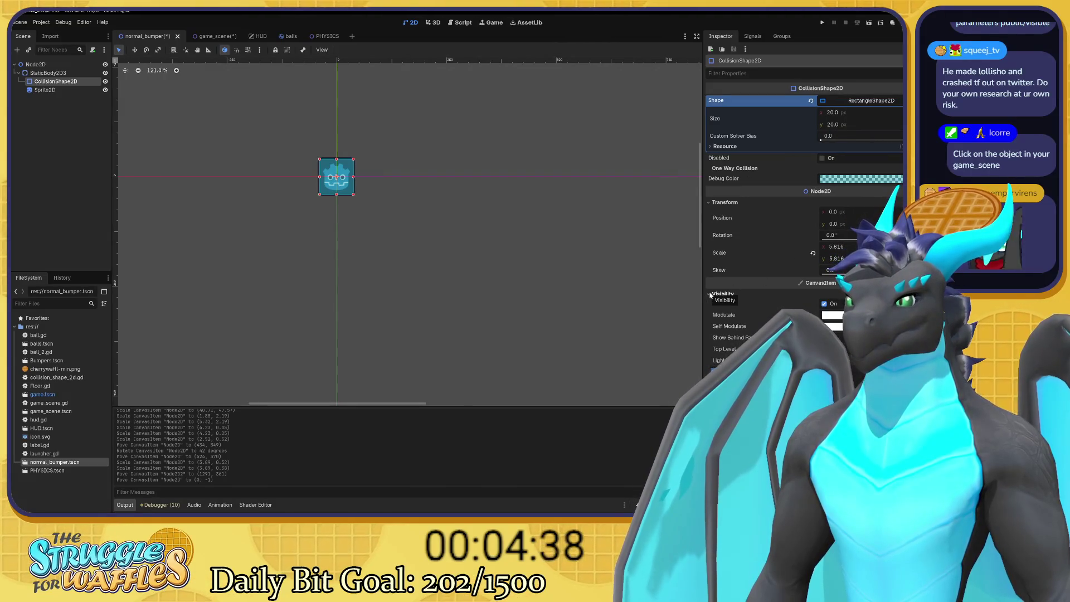
{"action": "left_click", "coordinate": [710, 295]}
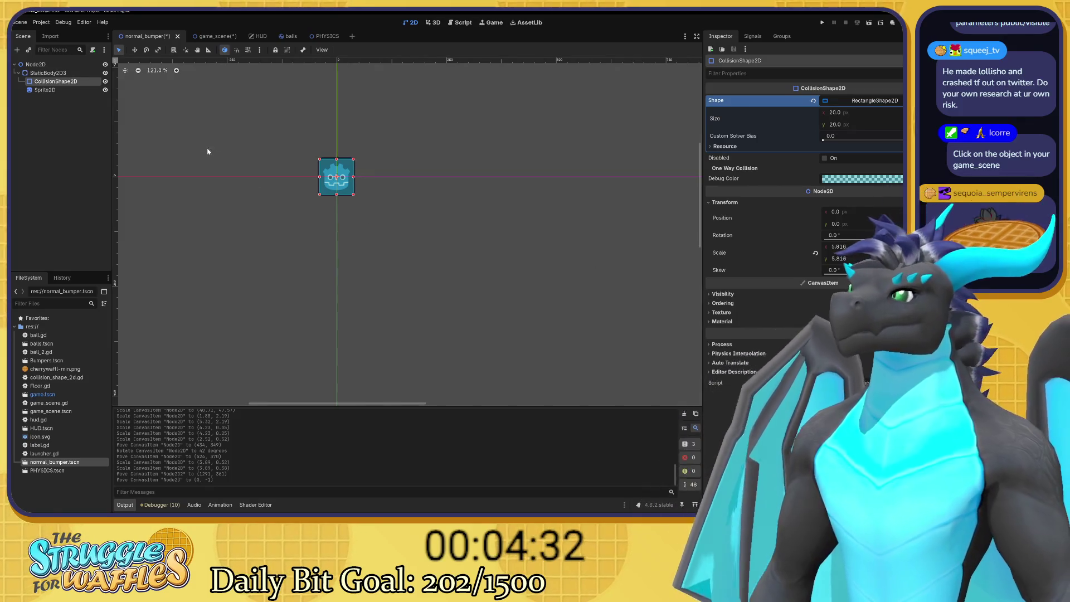
Return to the game scene and expand Node2D2's Transform, Visibility and Ordering properties
{"action": "left_click", "coordinate": [205, 35]}
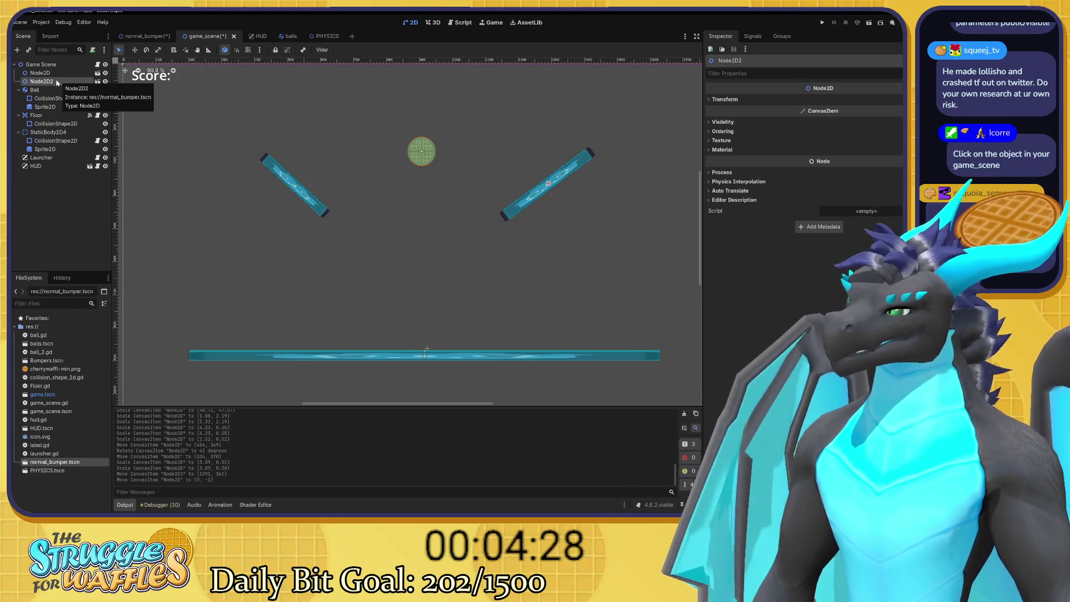
{"action": "left_click", "coordinate": [712, 101]}
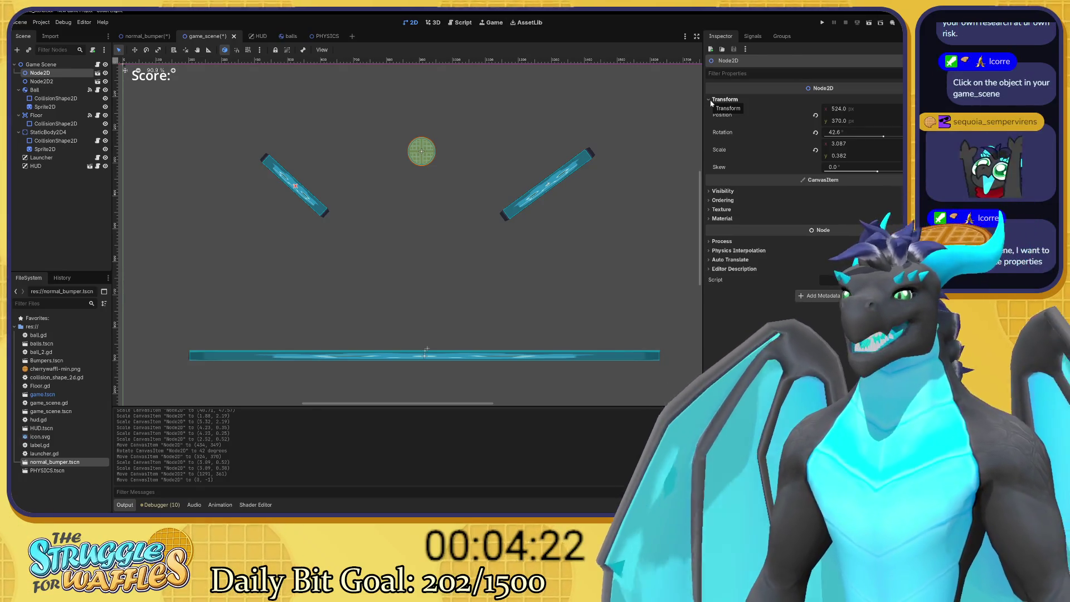
{"action": "left_click", "coordinate": [714, 191]}
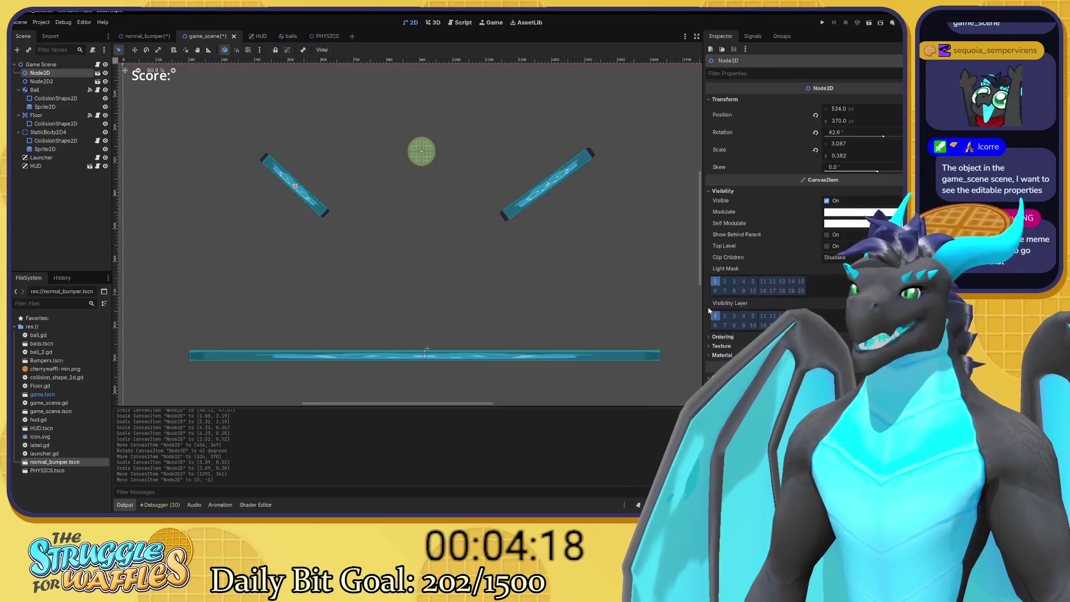
{"action": "left_click", "coordinate": [714, 337]}
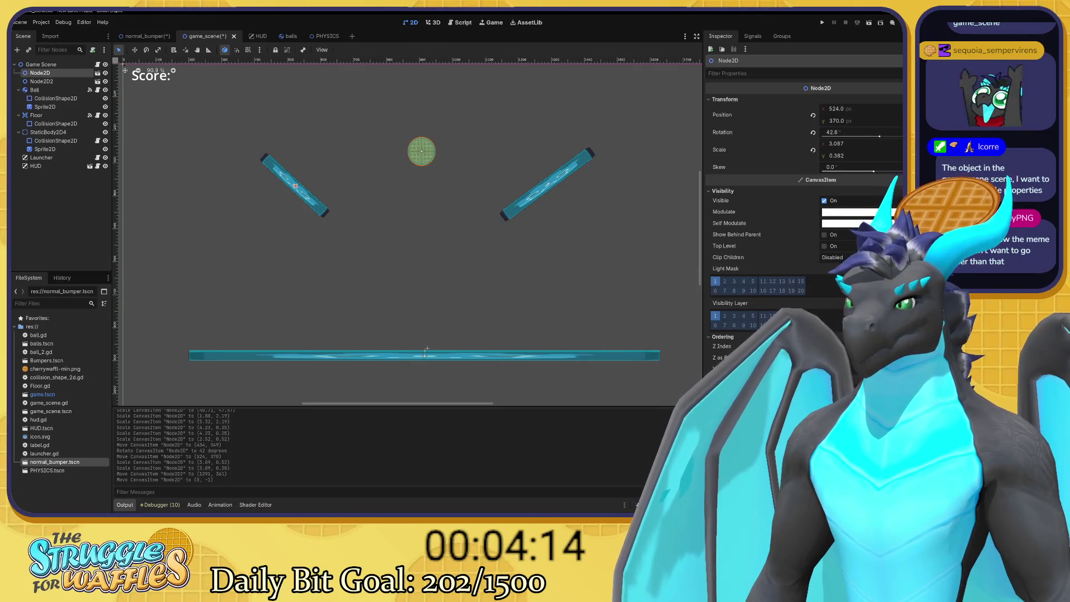
Scroll through the Inspector properties, then switch to the HUD scene with its SCORE label
{"action": "scroll", "coordinate": [725, 351], "scroll_direction": "down", "scroll_amount": 1}
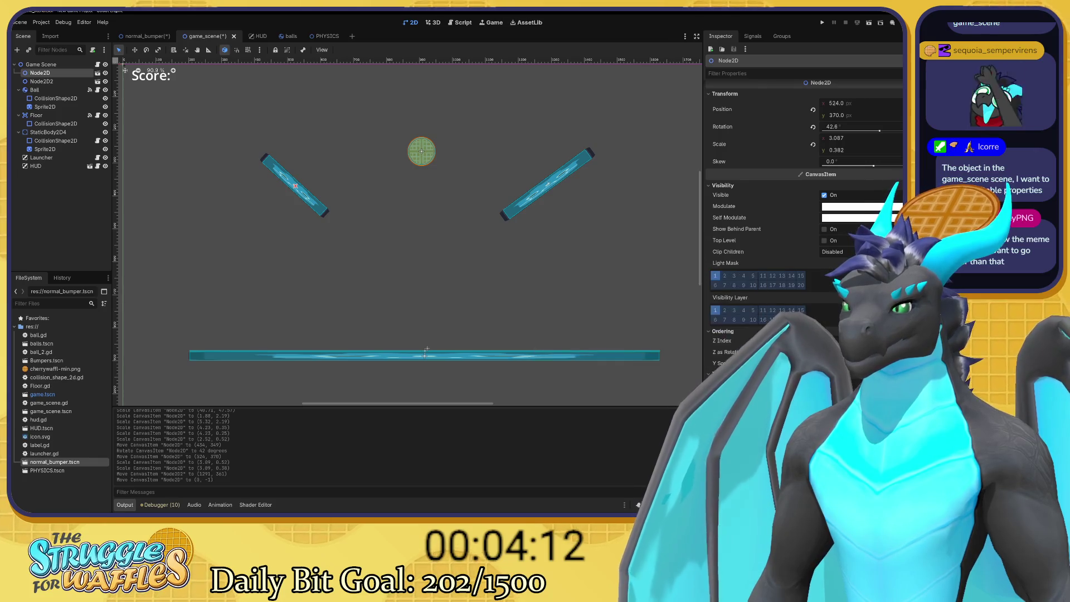
{"action": "scroll", "coordinate": [781, 223], "scroll_direction": "down", "scroll_amount": 2}
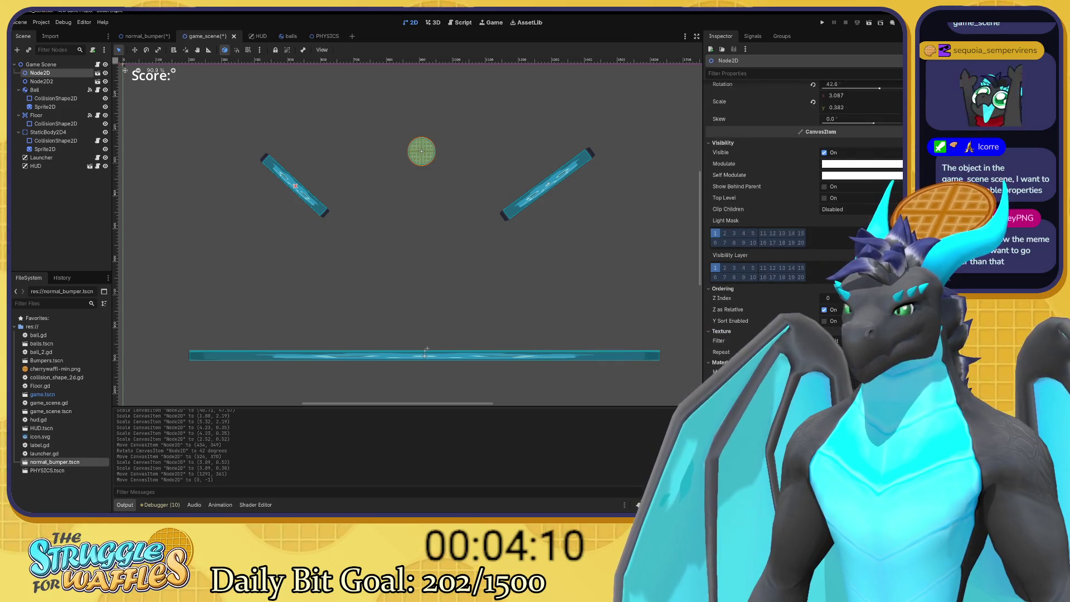
{"action": "scroll", "coordinate": [780, 222], "scroll_direction": "down", "scroll_amount": 1}
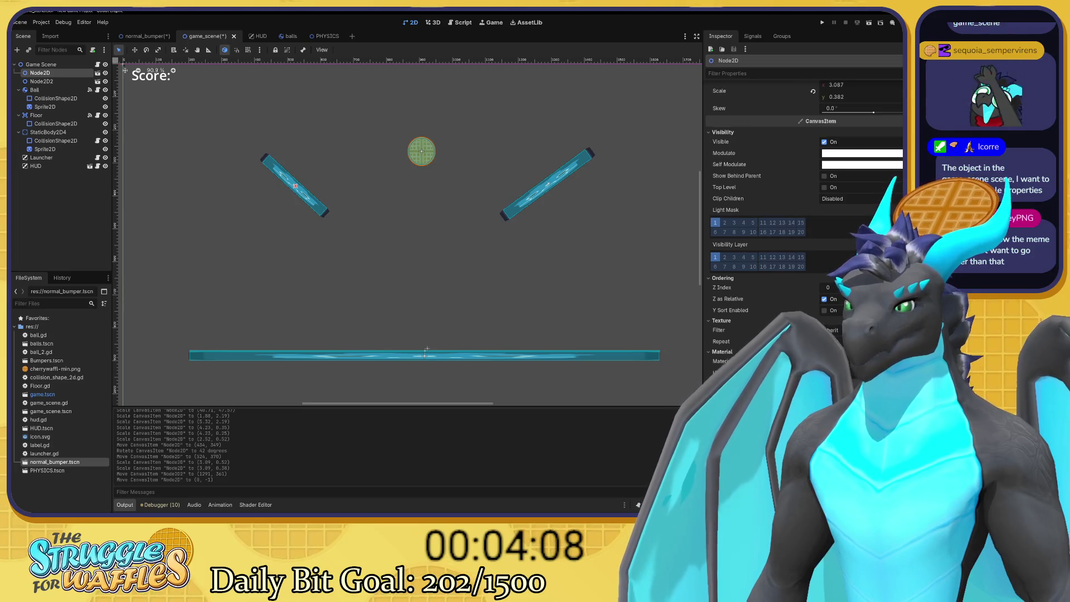
{"action": "scroll", "coordinate": [803, 223], "scroll_direction": "up", "scroll_amount": 3}
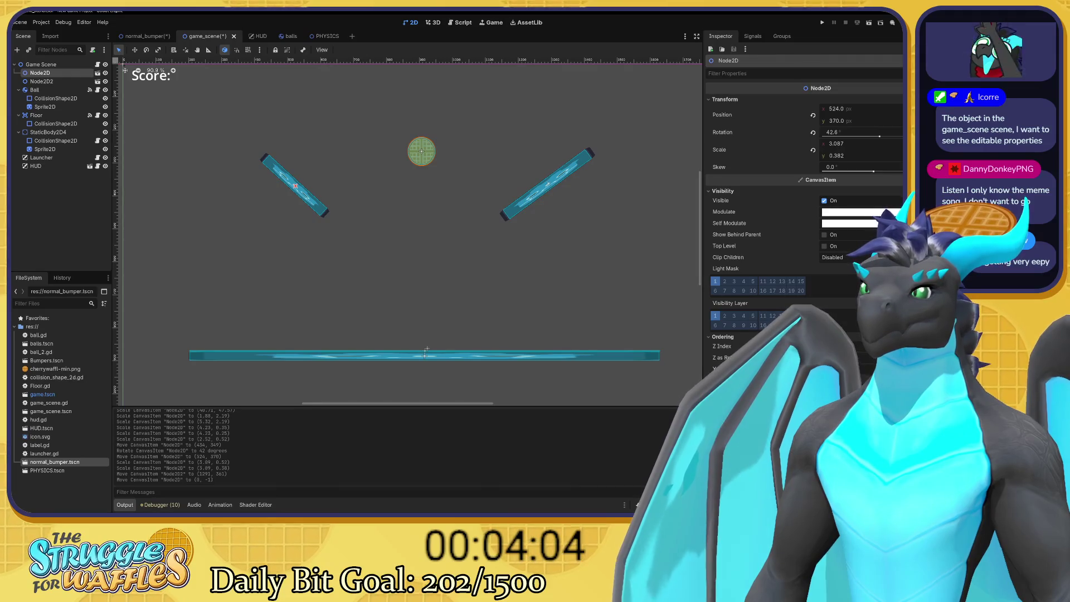
{"action": "mouse_move", "coordinate": [836, 301]}
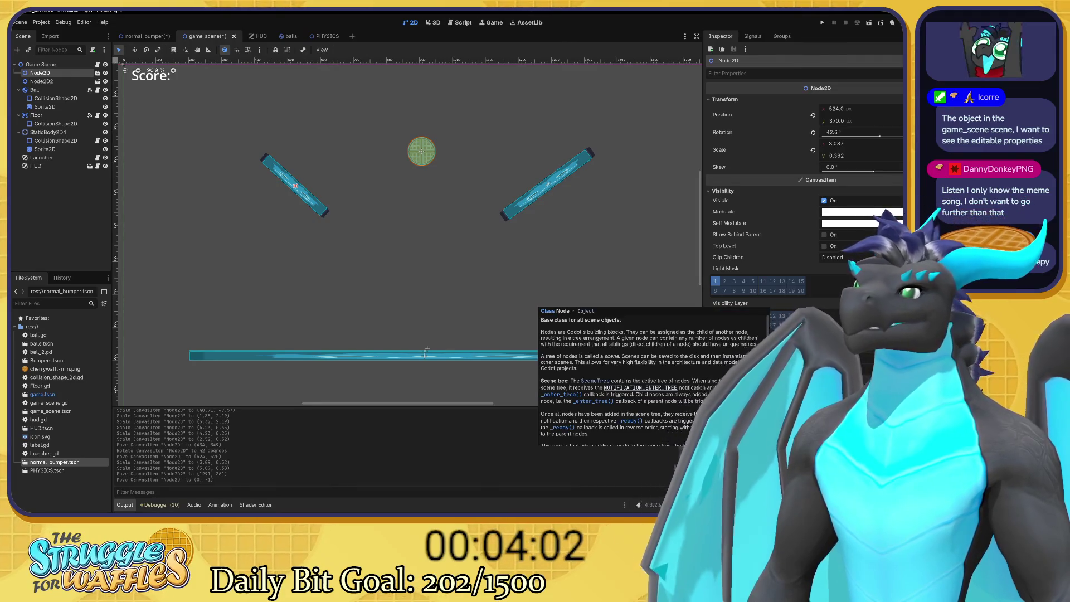
{"action": "left_click", "coordinate": [251, 36]}
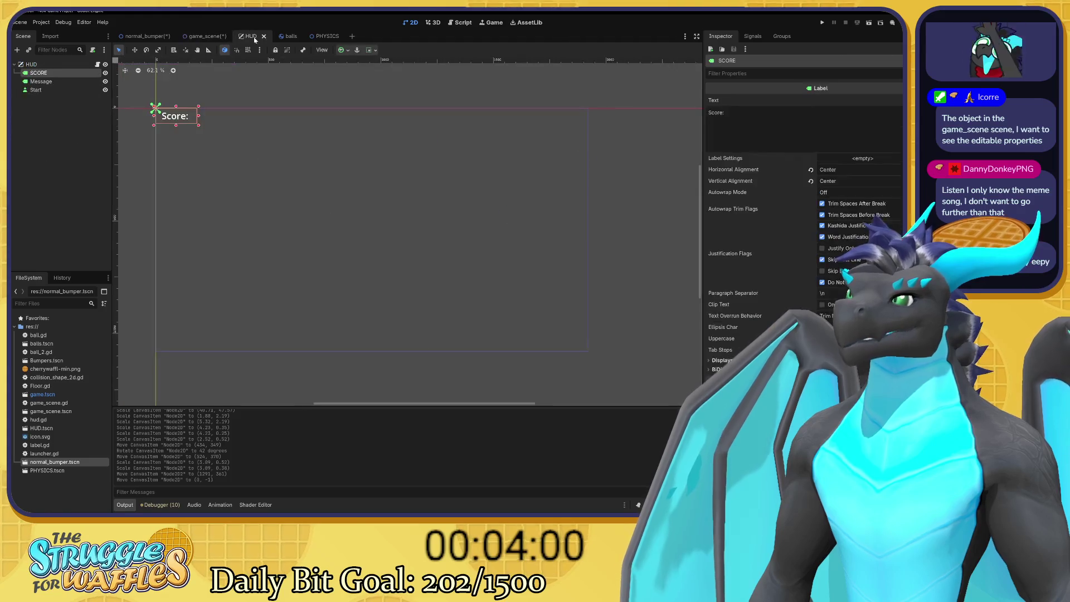
Return to the game_scene showing the ball, two bumpers and floor, and select nodes in the Scene dock
{"action": "left_click", "coordinate": [201, 37]}
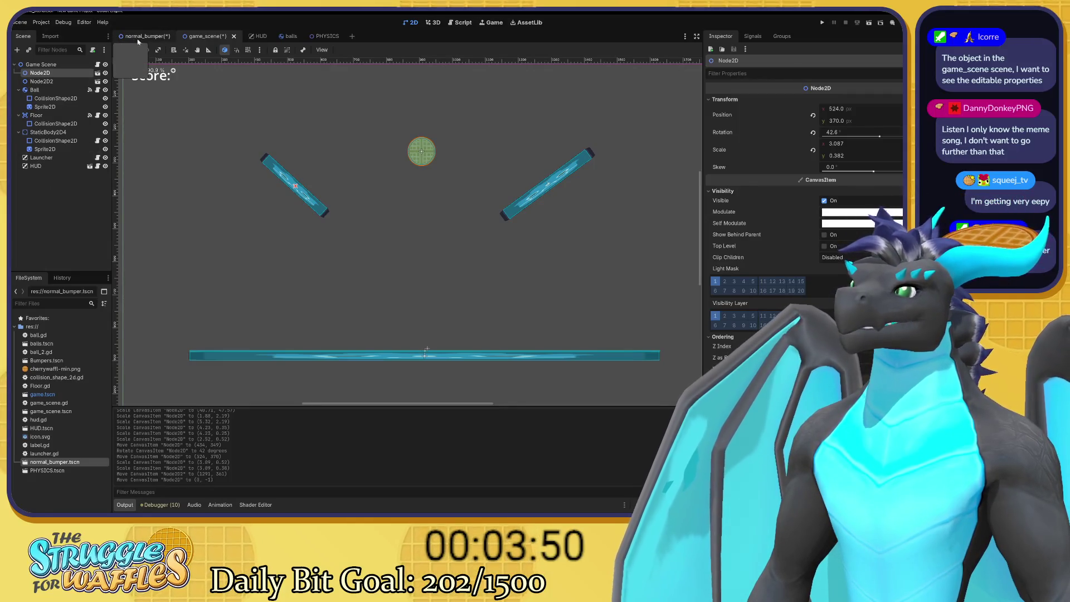
{"action": "left_click", "coordinate": [42, 81]}
{"action": "left_click", "coordinate": [40, 73]}
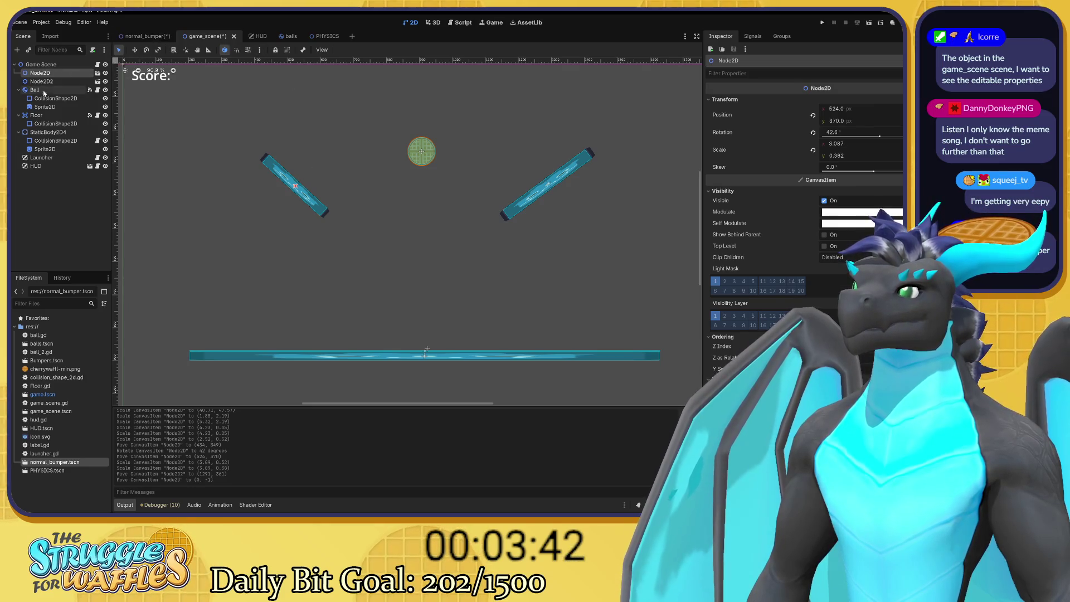
Open the normal_bumper scene, zoom in on the bumper, and review the collision shape options unchanged
{"action": "left_click", "coordinate": [131, 39]}
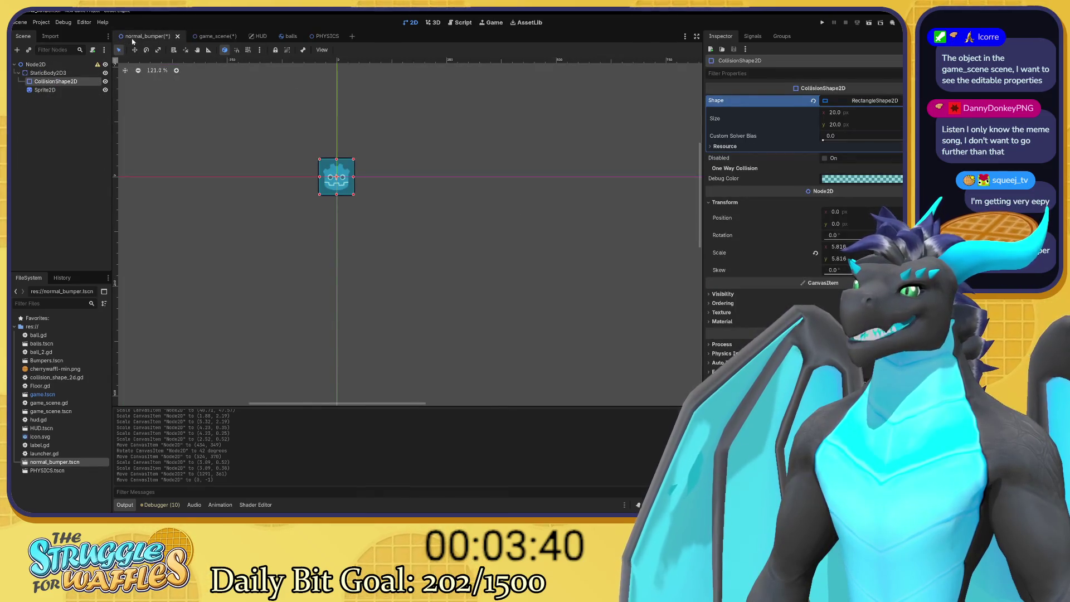
{"action": "scroll", "coordinate": [421, 229], "scroll_direction": "up", "scroll_amount": 1}
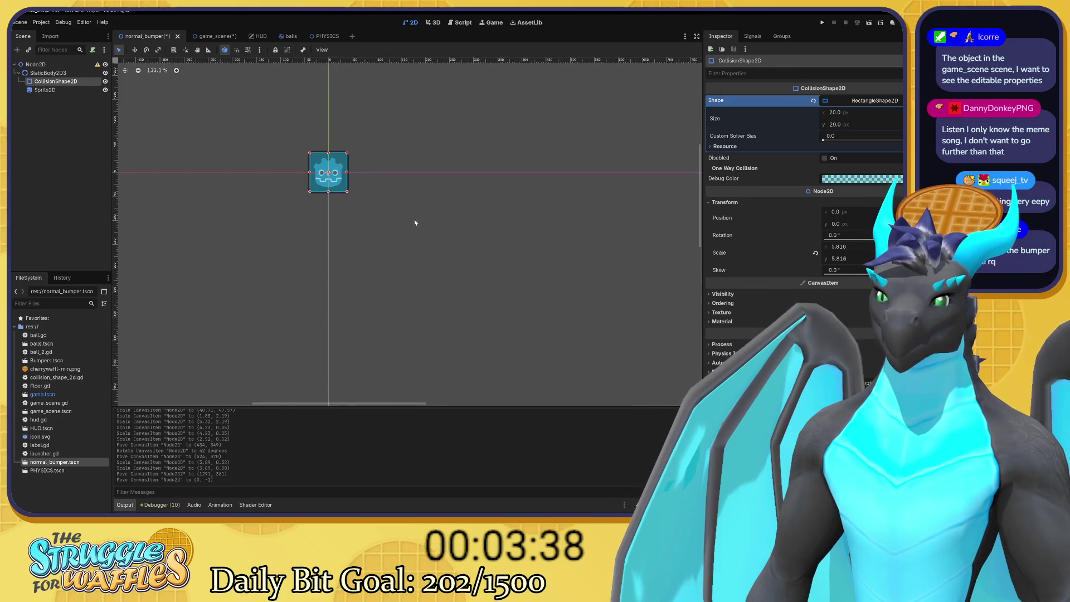
{"action": "left_click_drag", "start_coordinate": [402, 217], "coordinate": [449, 235]}
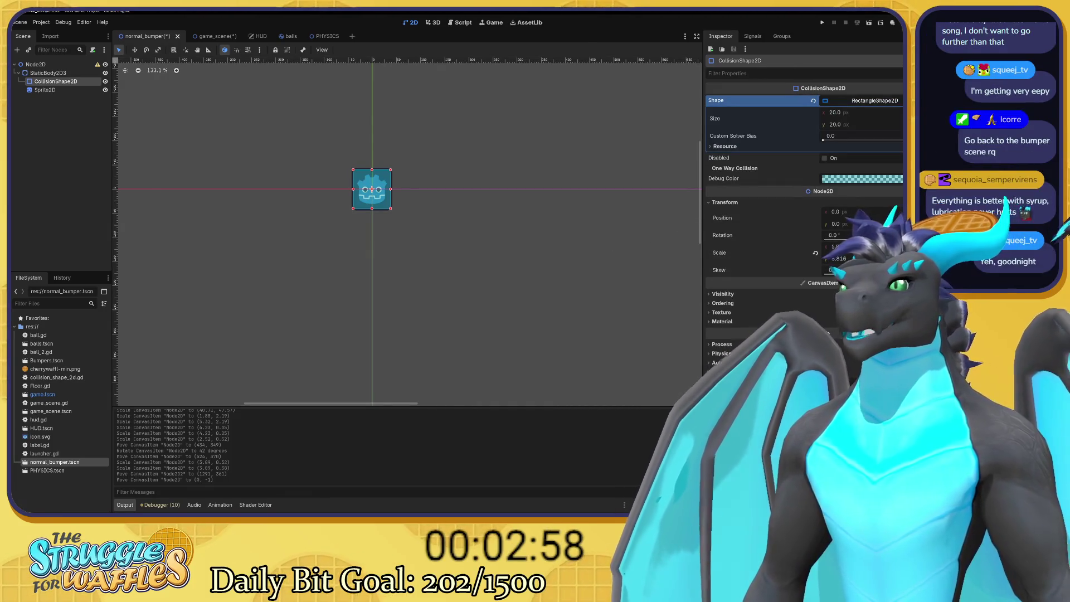
{"action": "left_click", "coordinate": [905, 100]}
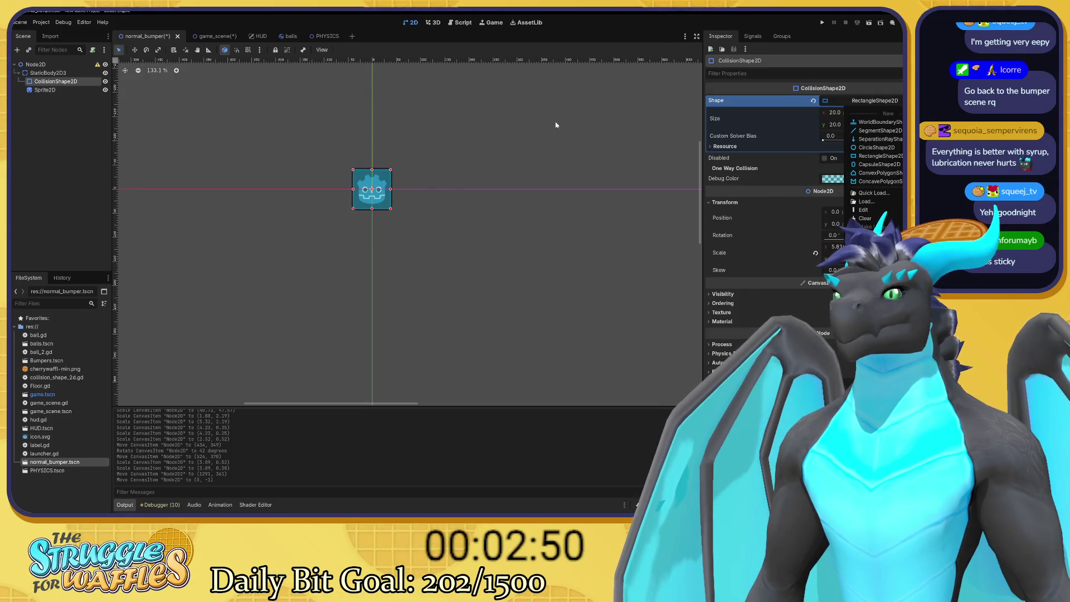
{"action": "left_click", "coordinate": [457, 118]}
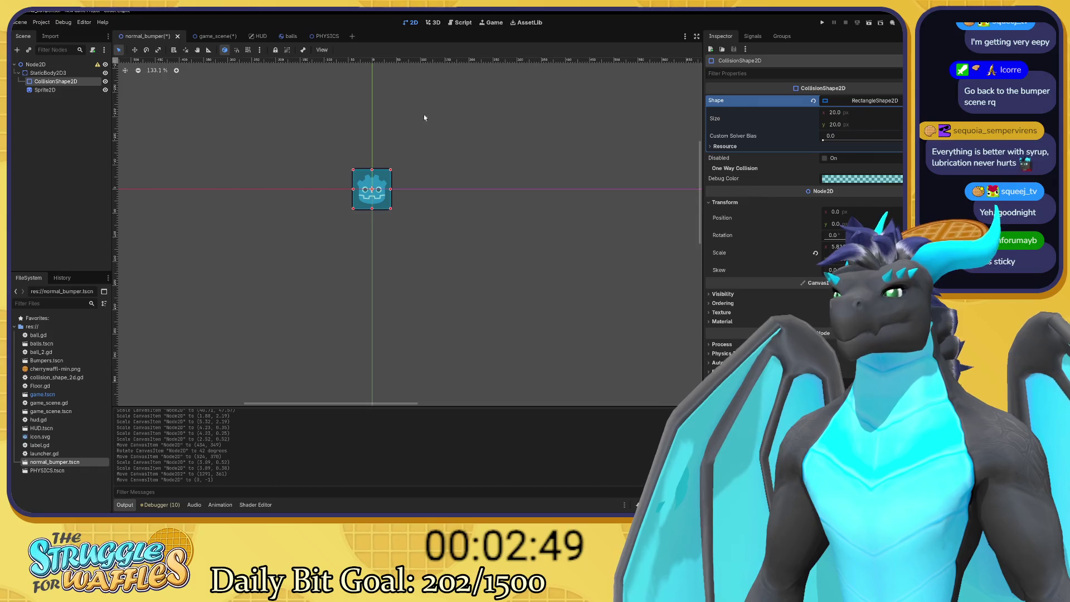
Reset the root Node2D's position to 0, 0 and select StaticBody2D3
{"action": "left_click", "coordinate": [48, 74]}
{"action": "left_click", "coordinate": [35, 65]}
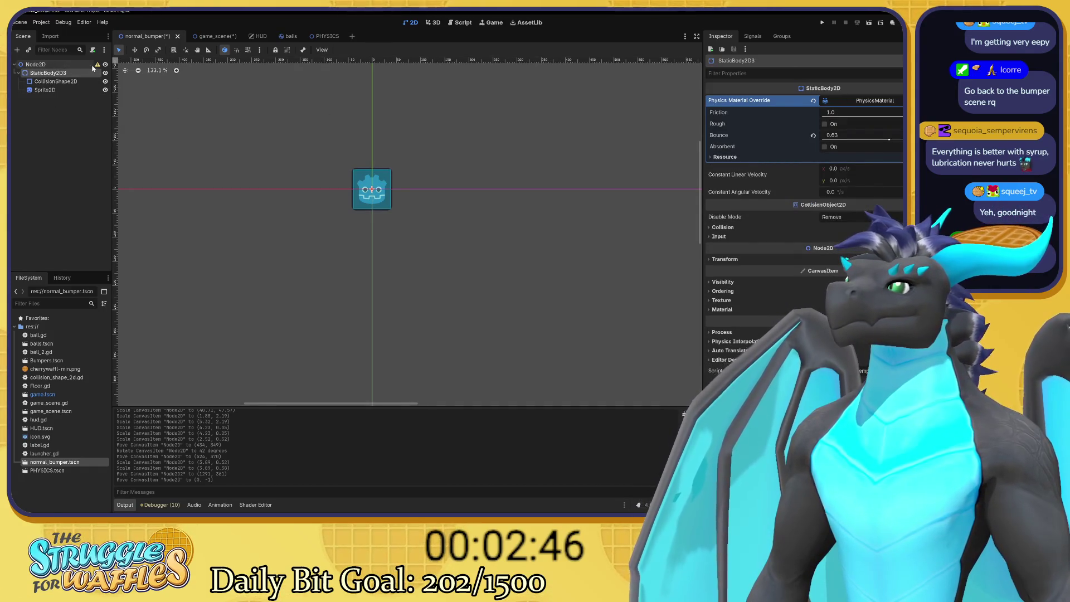
{"action": "left_click", "coordinate": [815, 116]}
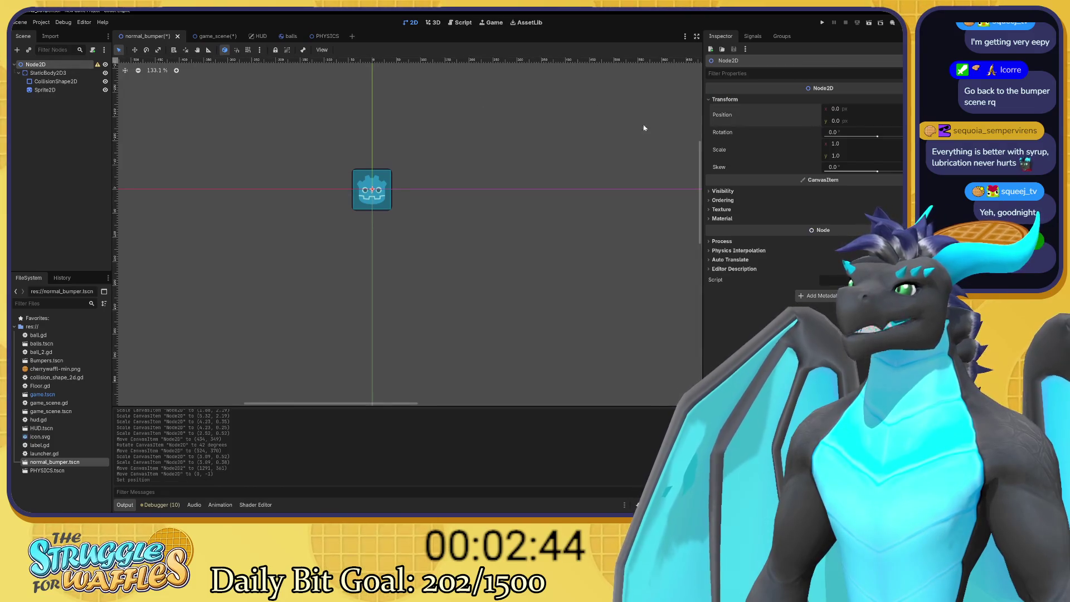
{"action": "left_click", "coordinate": [62, 74]}
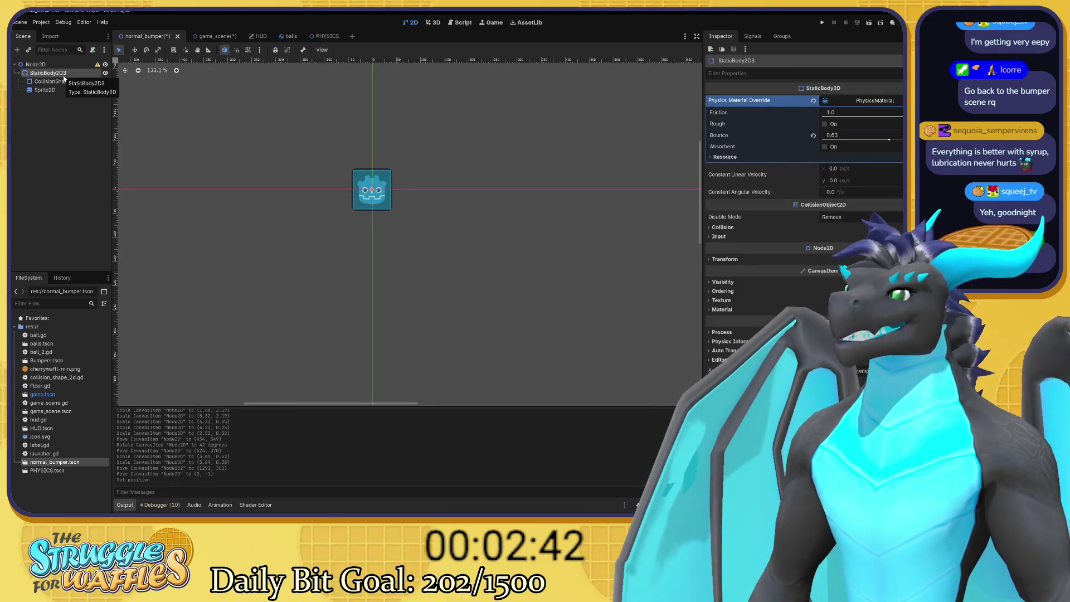
{"action": "key", "text": "ctrl+a"}
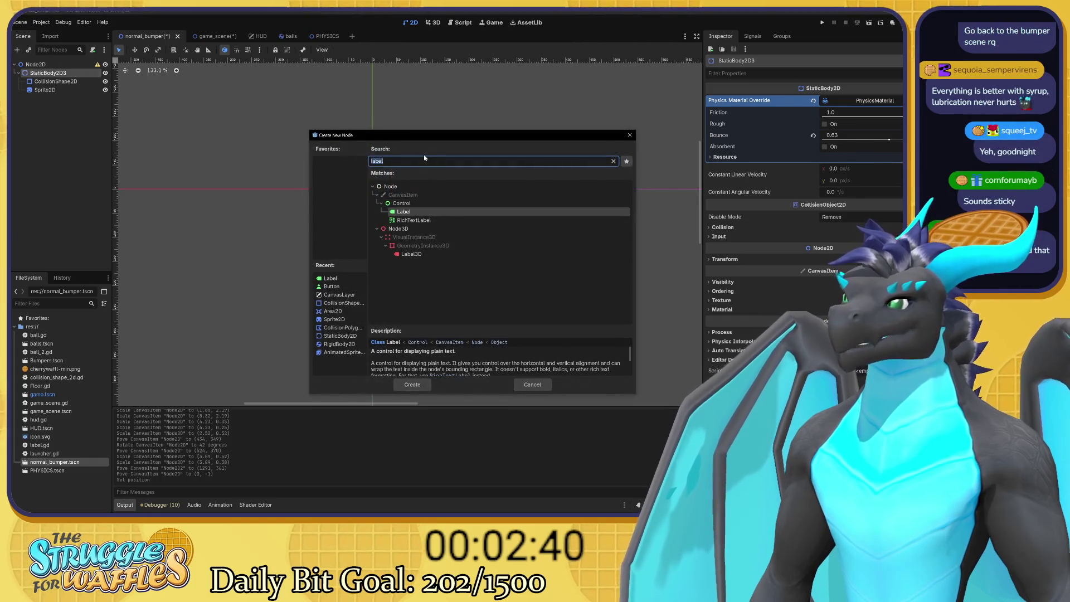
Search node types for 'coll' and pick CollisionShape2D as StaticBody2D3's new child
{"action": "type", "text": "coll"}
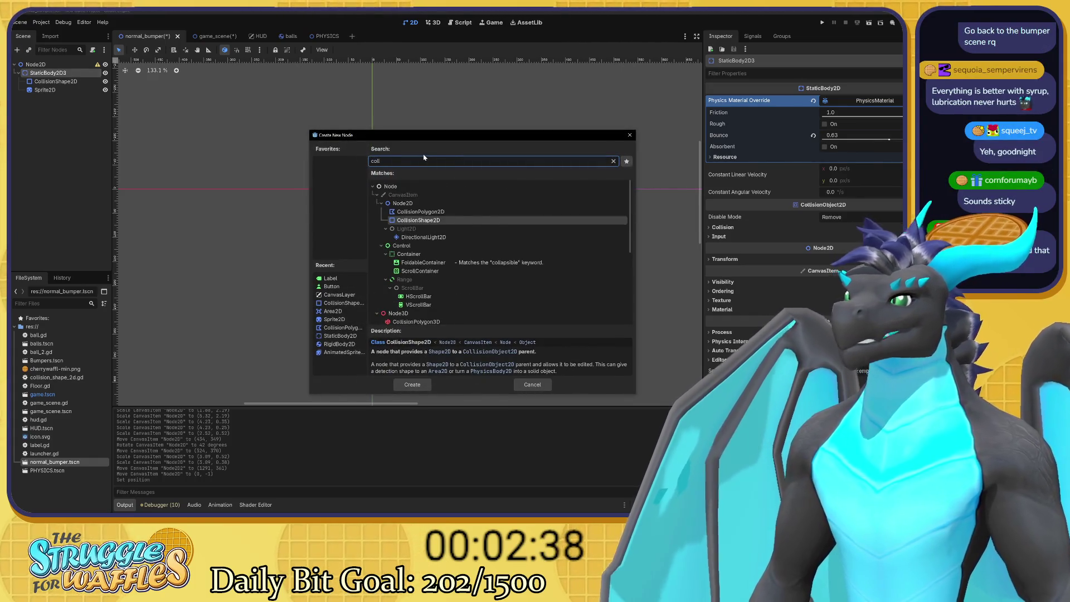
{"action": "left_click", "coordinate": [438, 211]}
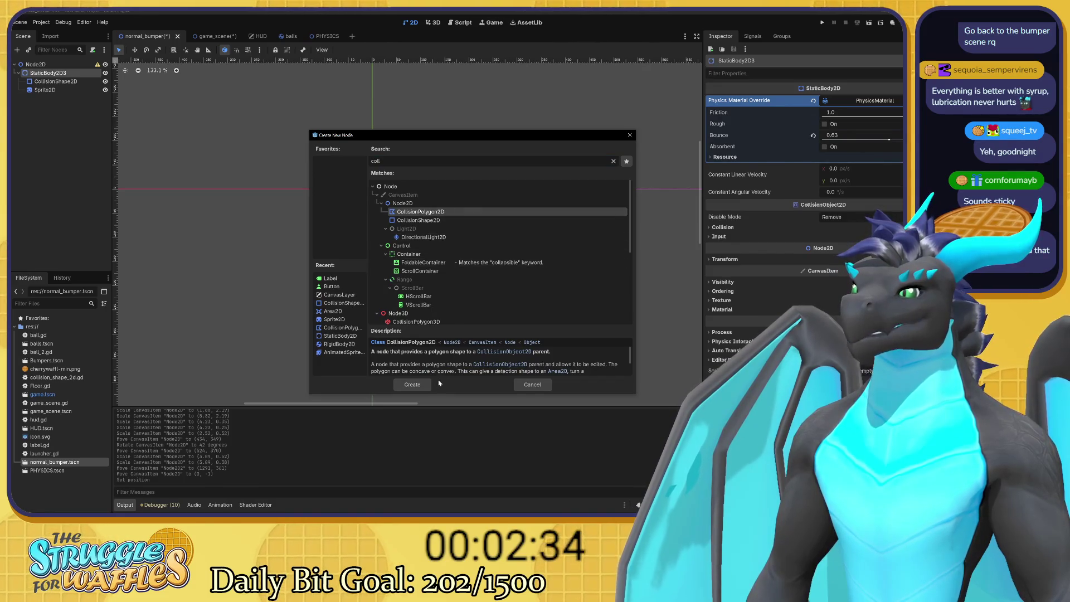
{"action": "left_click", "coordinate": [446, 221]}
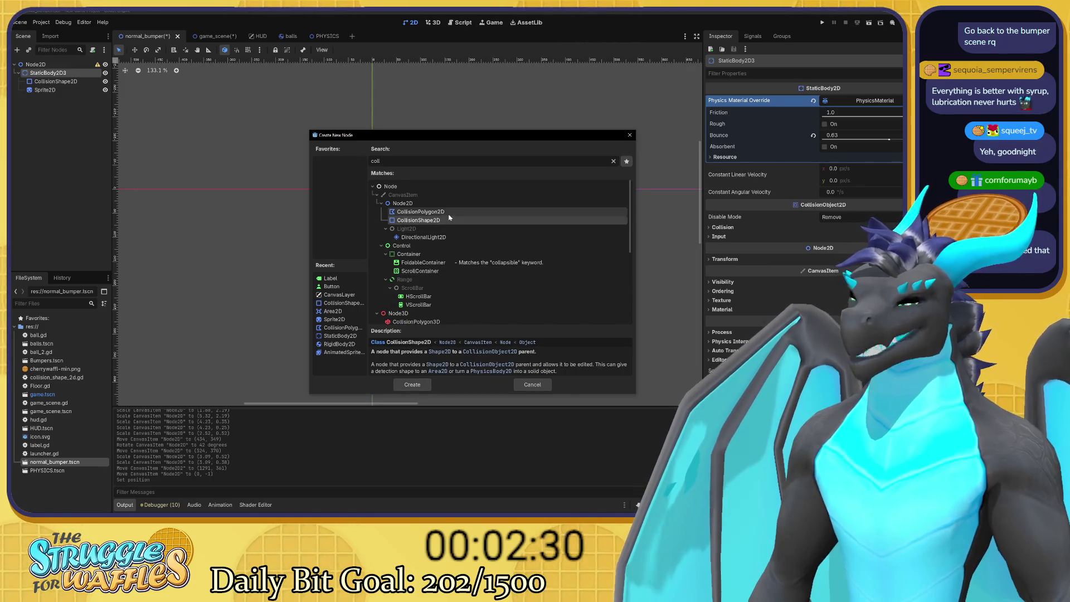
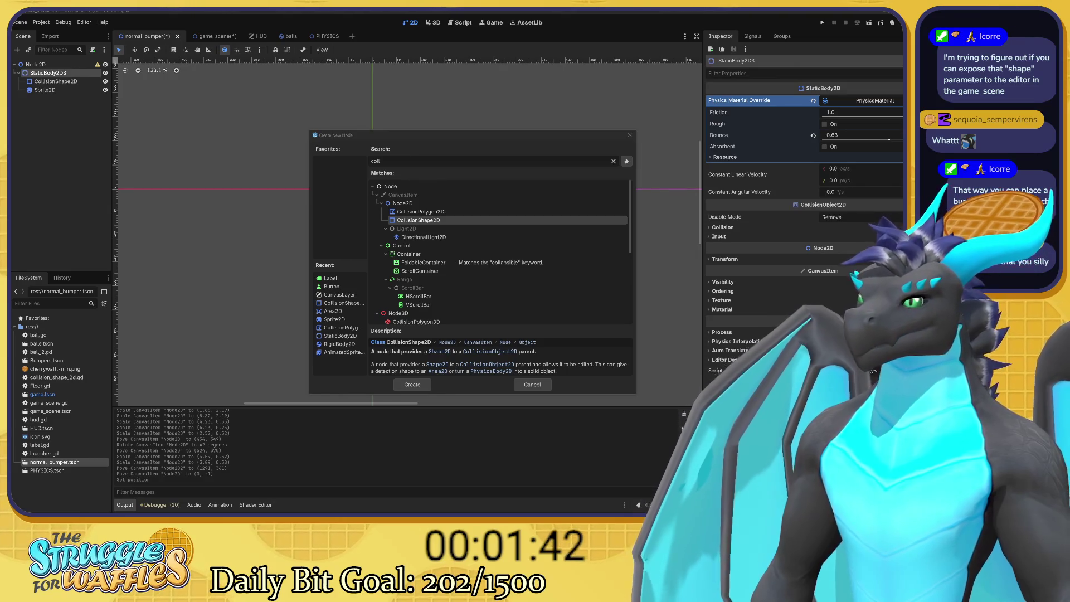
Cancel the new-node dialog and revert the bumper body's Position to (0, 0) and Scale to (1, 1)
{"action": "left_click", "coordinate": [537, 384]}
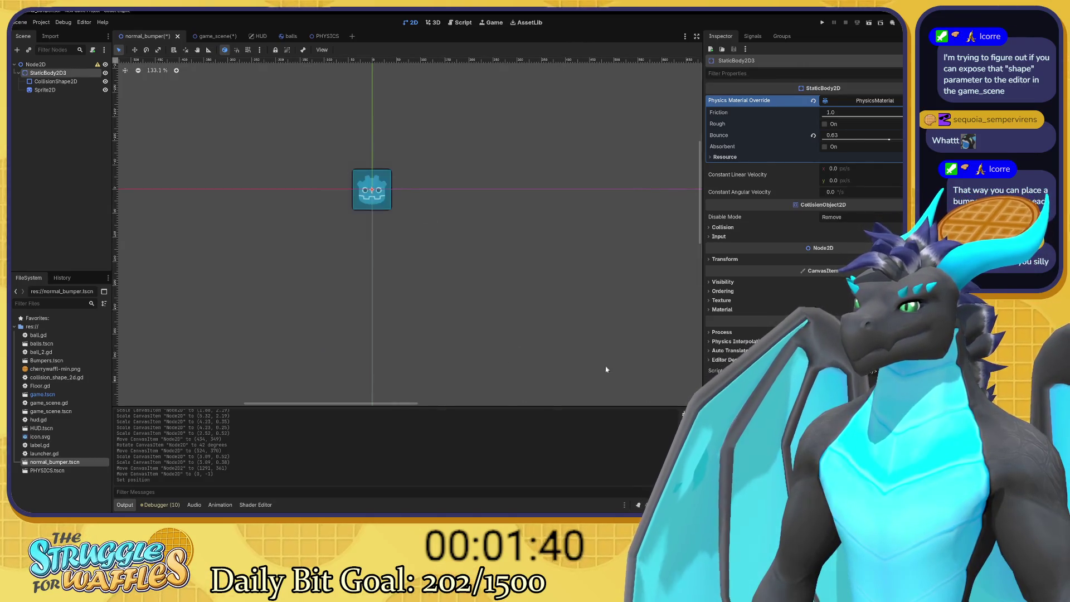
{"action": "left_click", "coordinate": [713, 361]}
{"action": "left_click", "coordinate": [714, 361]}
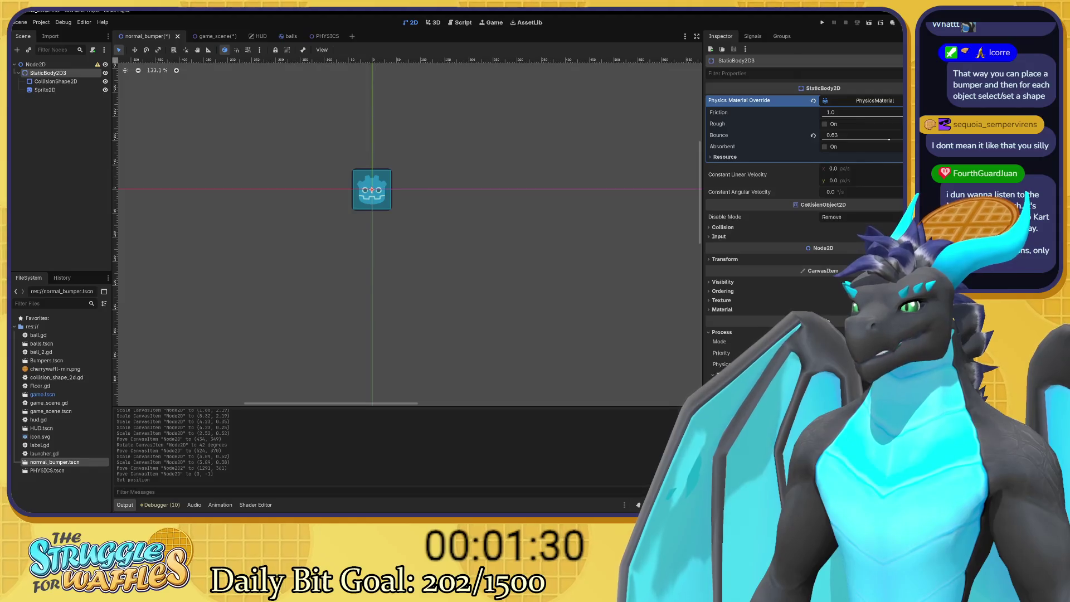
{"action": "left_click", "coordinate": [724, 260]}
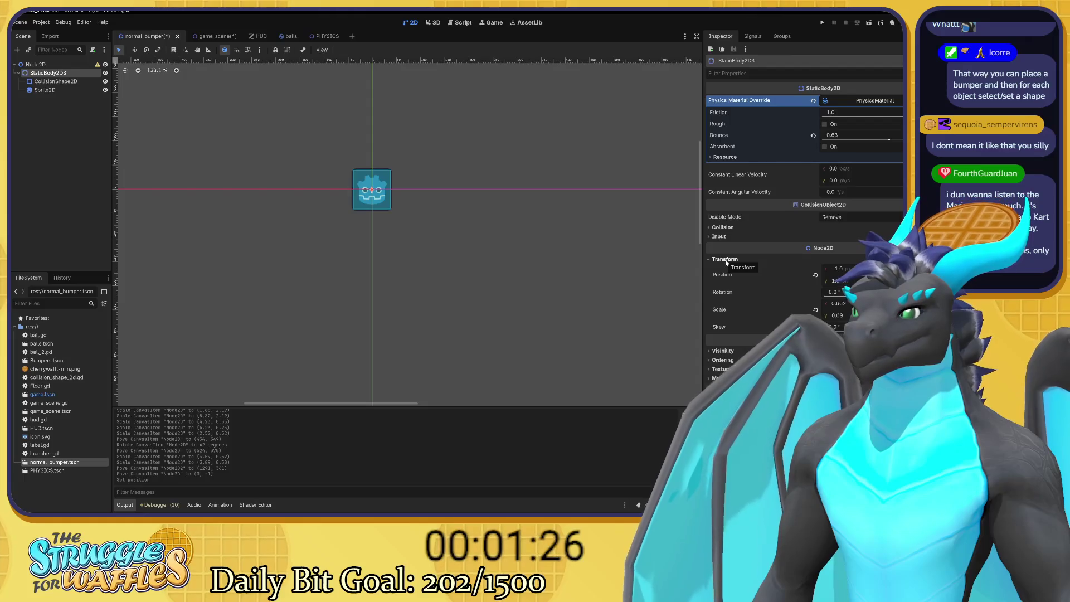
{"action": "left_click", "coordinate": [816, 275]}
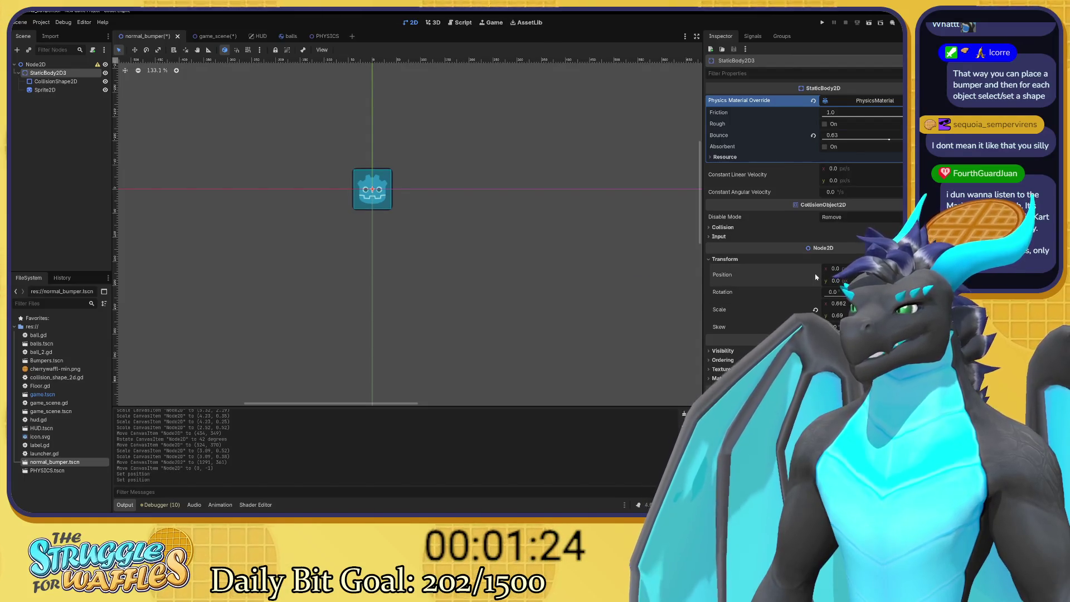
{"action": "left_click", "coordinate": [816, 310]}
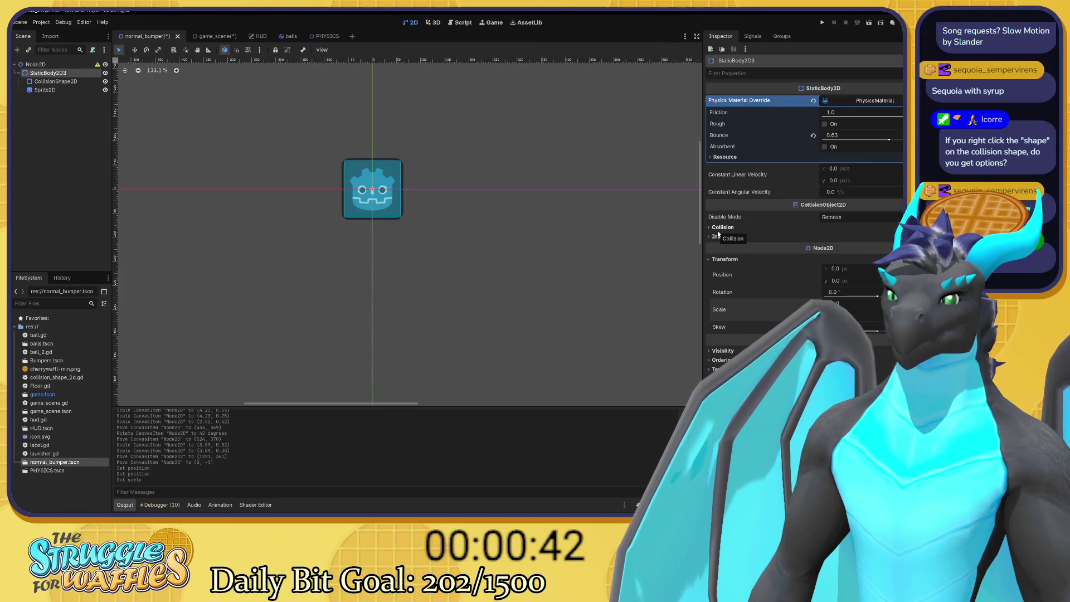
Check the context options for CollisionShape2D and its Shape property, then switch to game_scene
{"action": "right_click", "coordinate": [70, 81]}
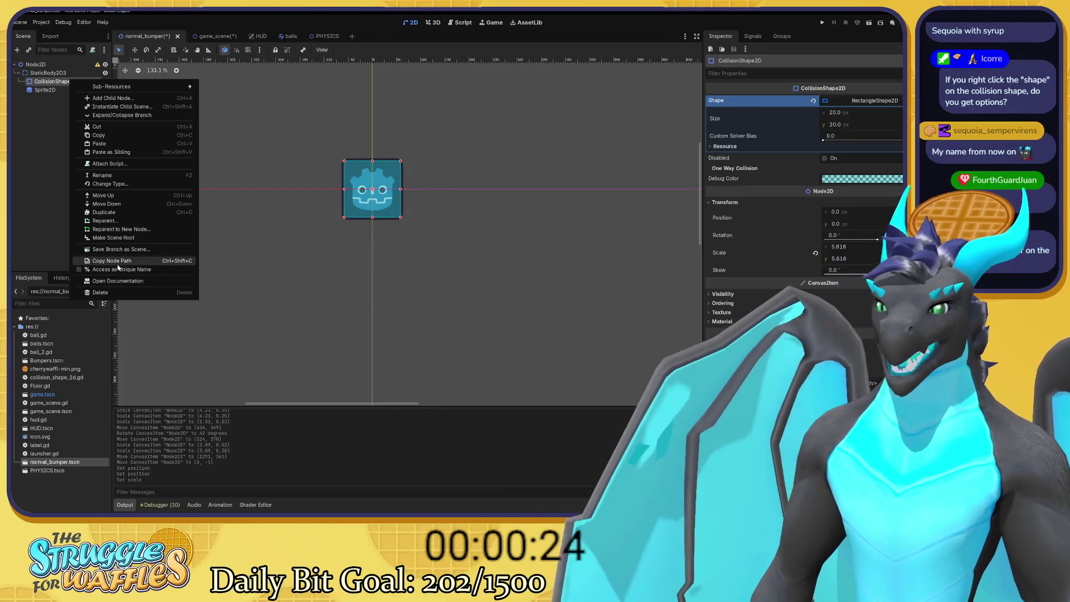
{"action": "key", "text": "Escape"}
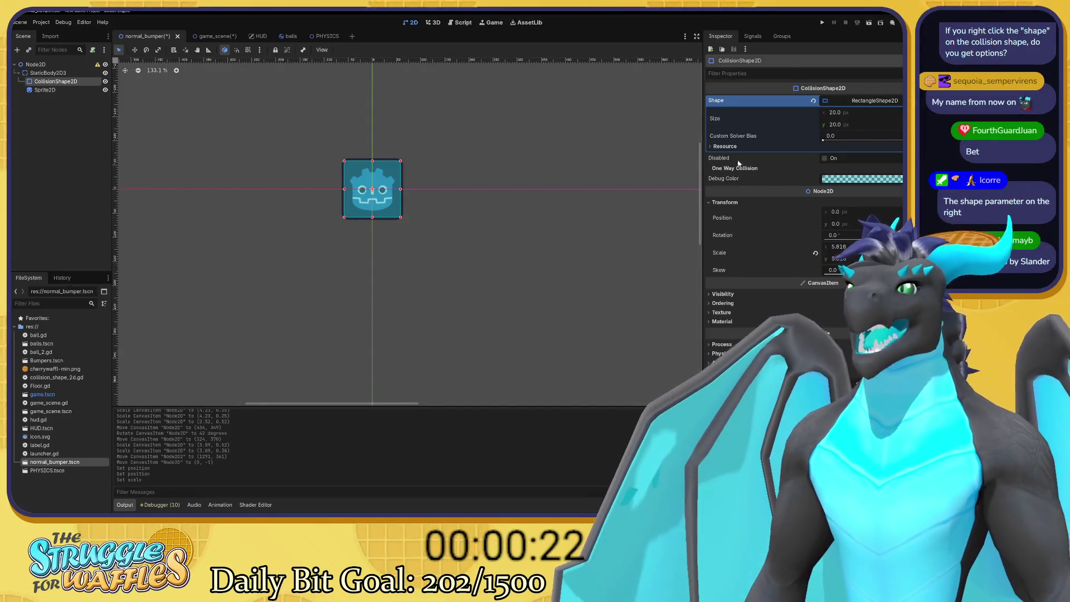
{"action": "right_click", "coordinate": [757, 101]}
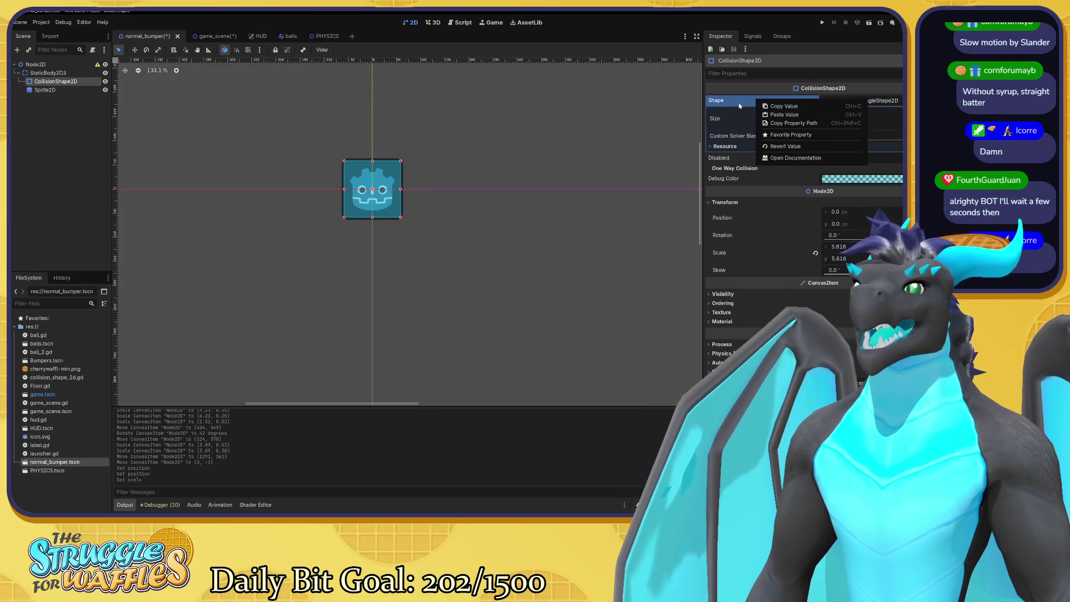
{"action": "left_click", "coordinate": [737, 102]}
{"action": "left_click", "coordinate": [204, 37]}
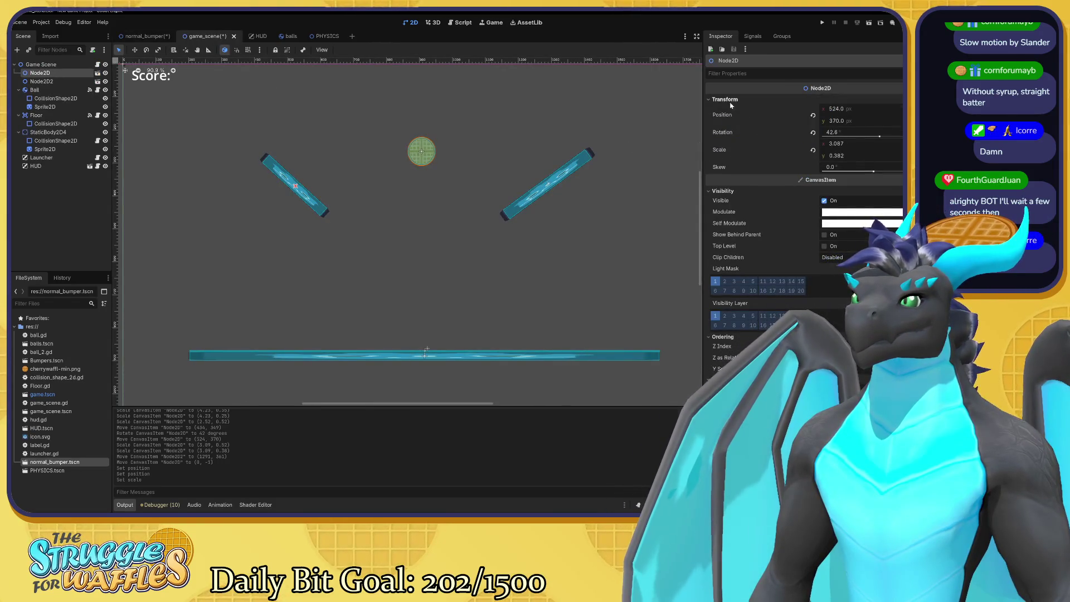
Copy Node2D's path and attach a new normal_bumper.gd script to it
{"action": "right_click", "coordinate": [34, 75]}
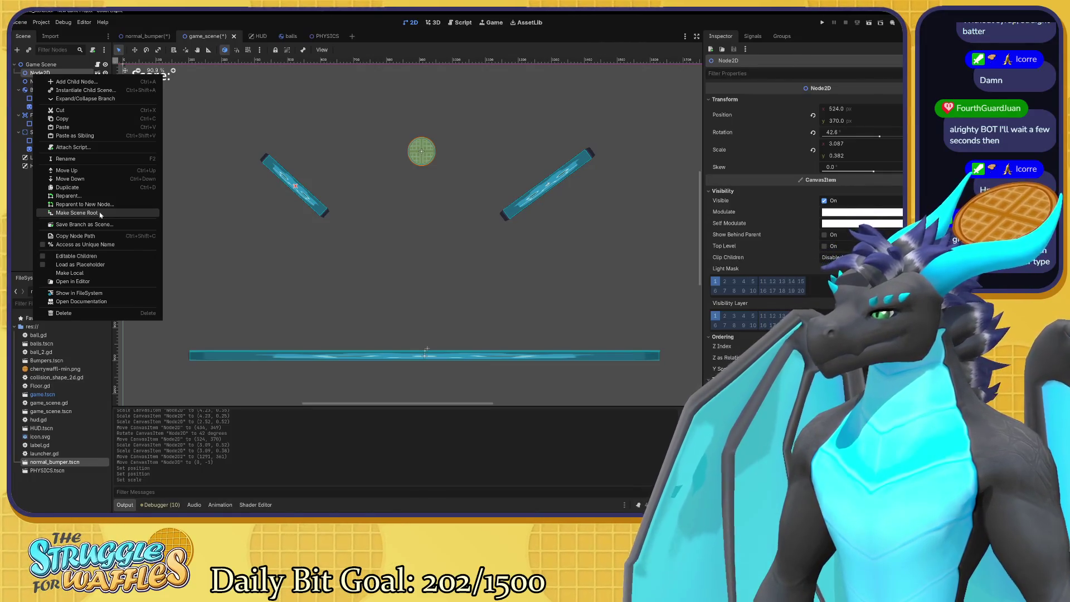
{"action": "left_click", "coordinate": [107, 237]}
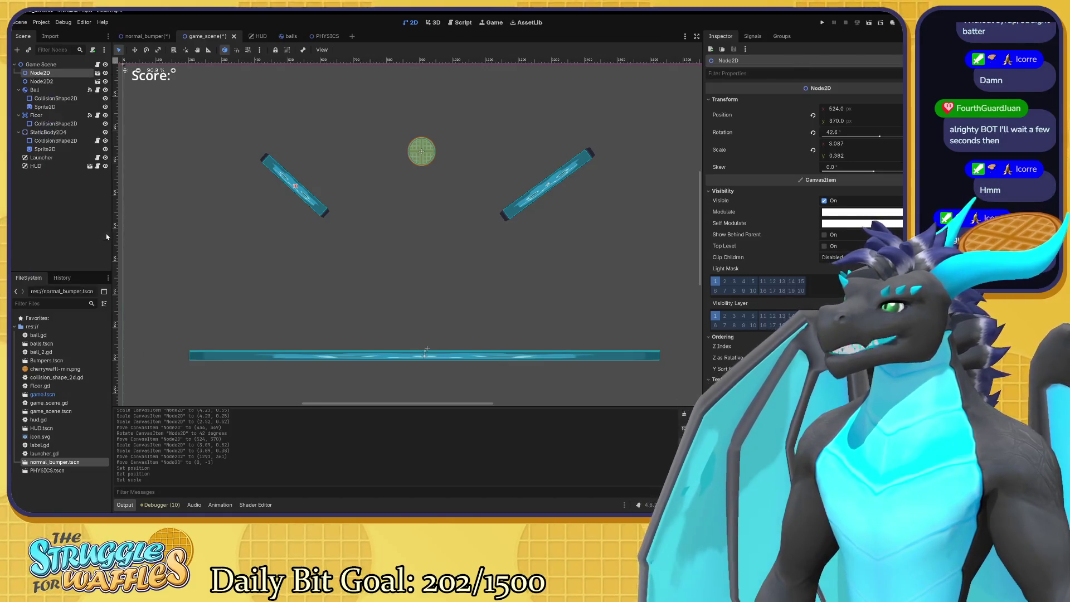
{"action": "left_click", "coordinate": [94, 52]}
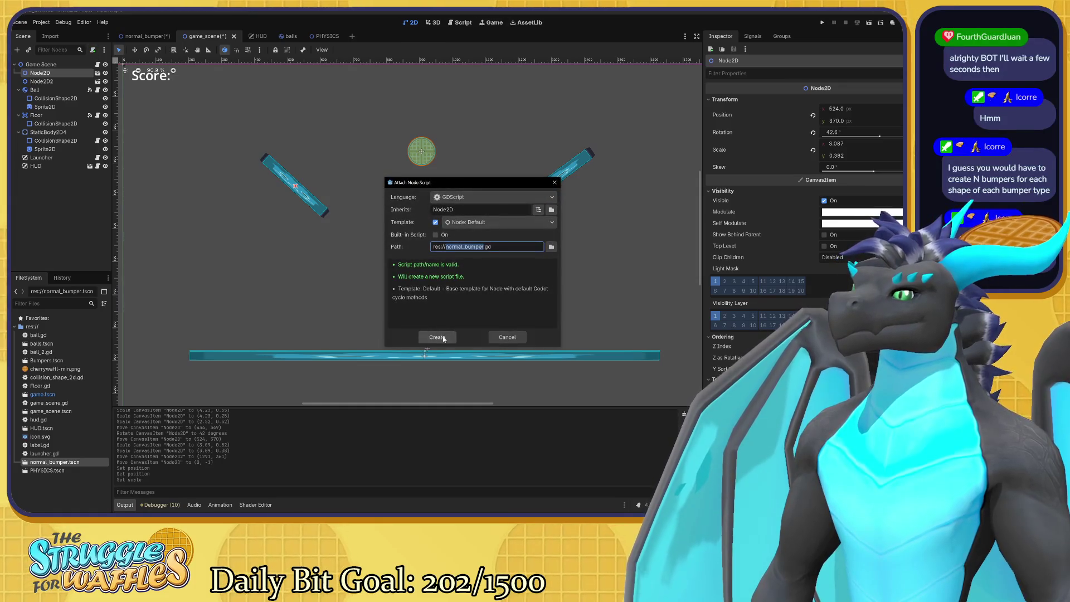
{"action": "left_click", "coordinate": [437, 335]}
Paste the node path on line 7, undo it, then move to the HUD scene
{"action": "left_click", "coordinate": [256, 152]}
{"action": "type", "text": "Node2D"}
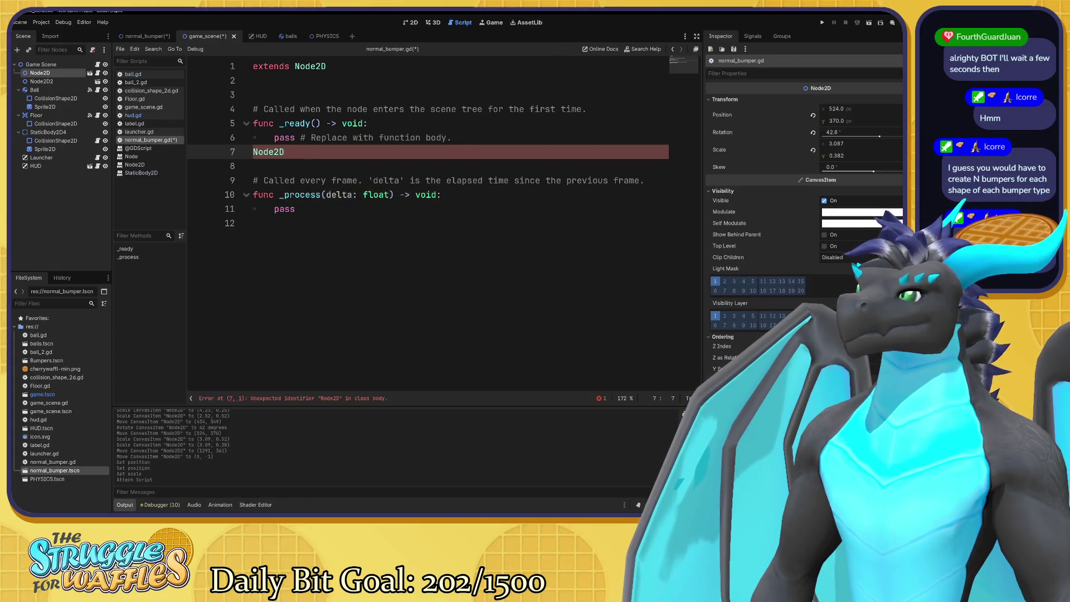
{"action": "key", "text": "ctrl+z"}
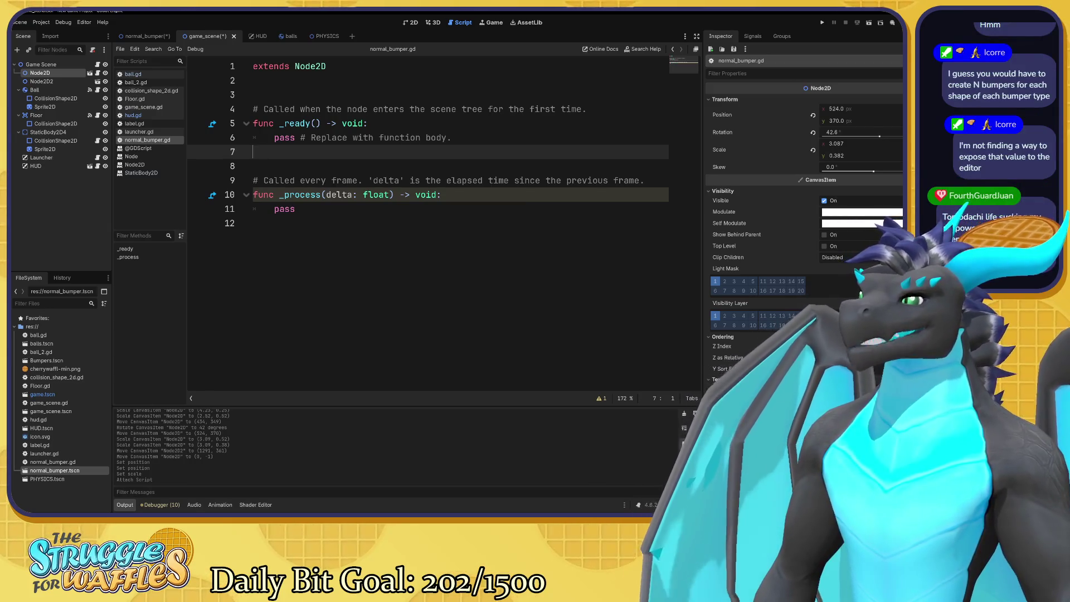
{"action": "left_click", "coordinate": [253, 94]}
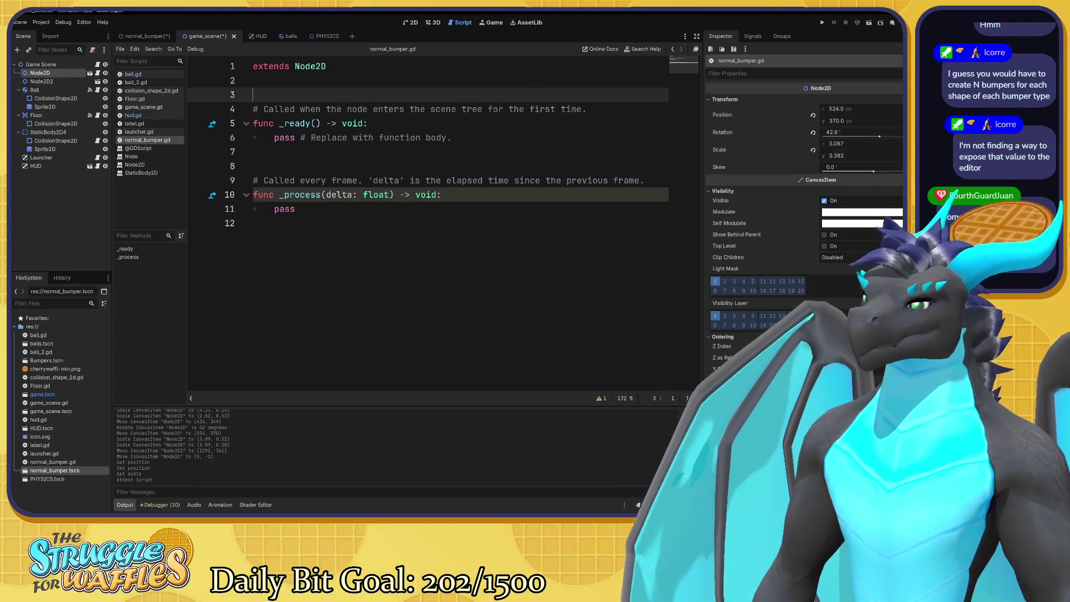
{"action": "left_click", "coordinate": [258, 36]}
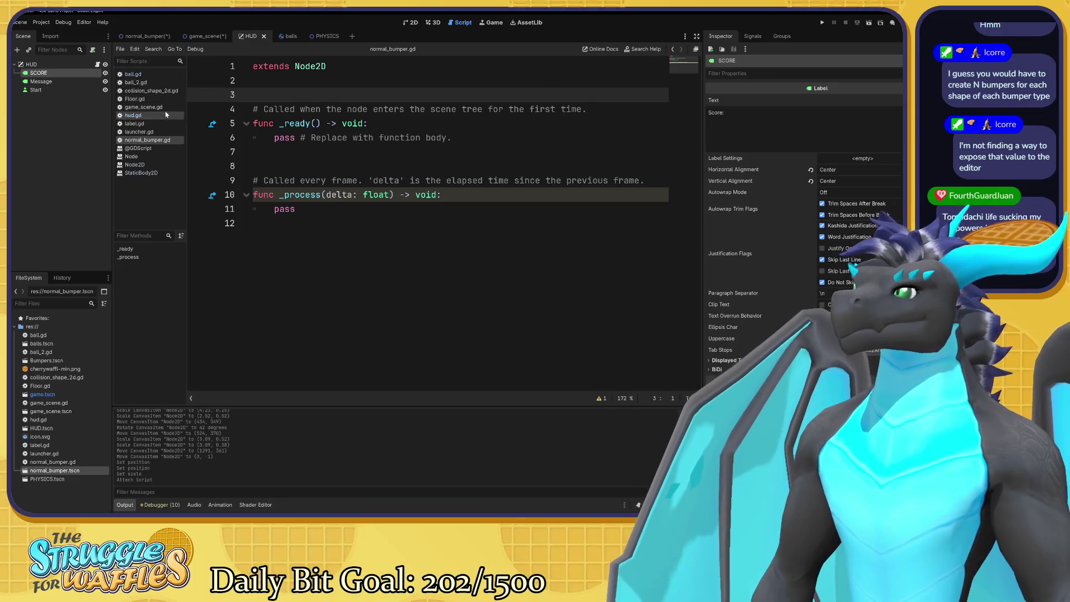
Open hud.gd from game_scene and select $Message on line 18 to read the show() docs
{"action": "left_click", "coordinate": [206, 36]}
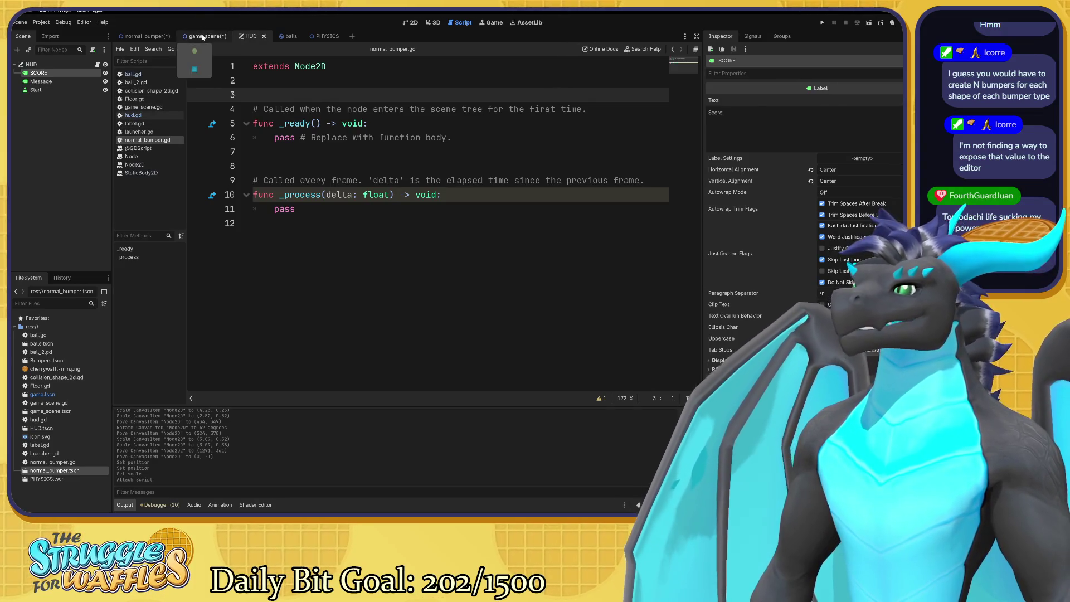
{"action": "left_click", "coordinate": [155, 118]}
{"action": "left_click_drag", "start_coordinate": [275, 95], "coordinate": [316, 95]}
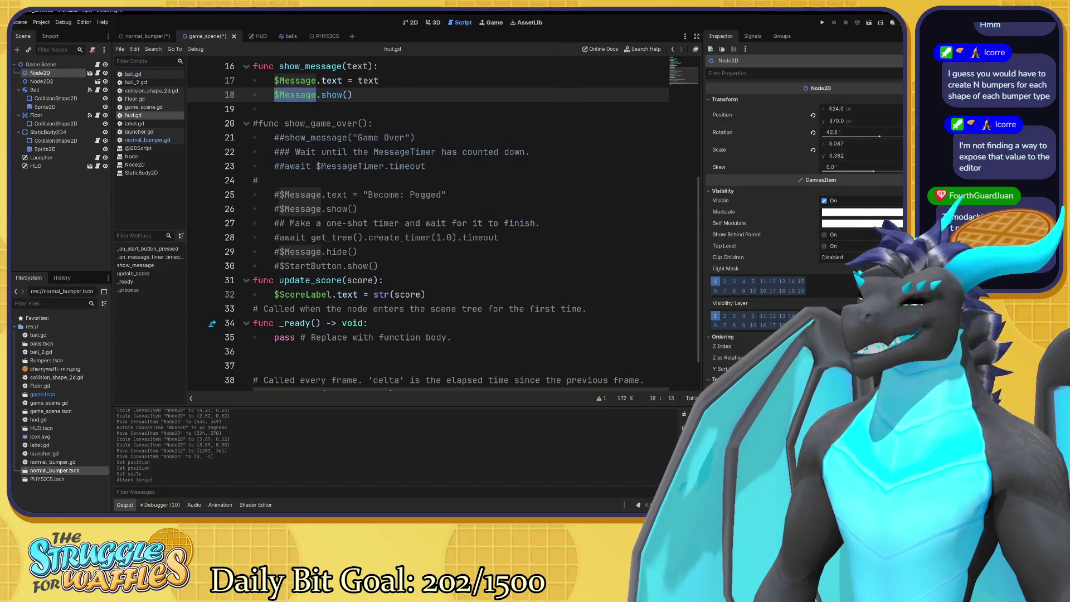
{"action": "mouse_move", "coordinate": [330, 95]}
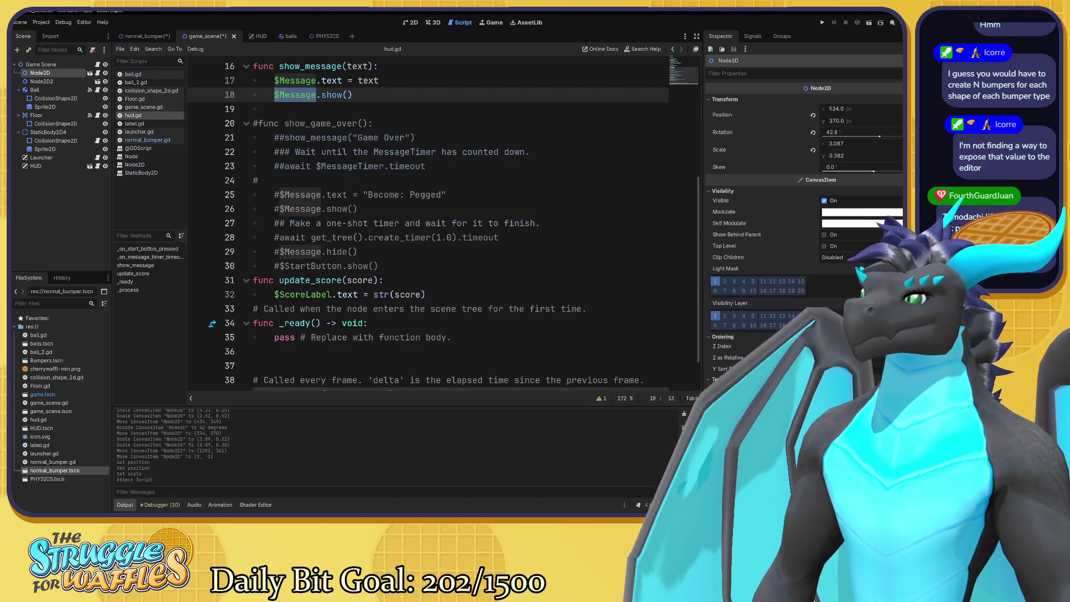
{"action": "left_click", "coordinate": [334, 108]}
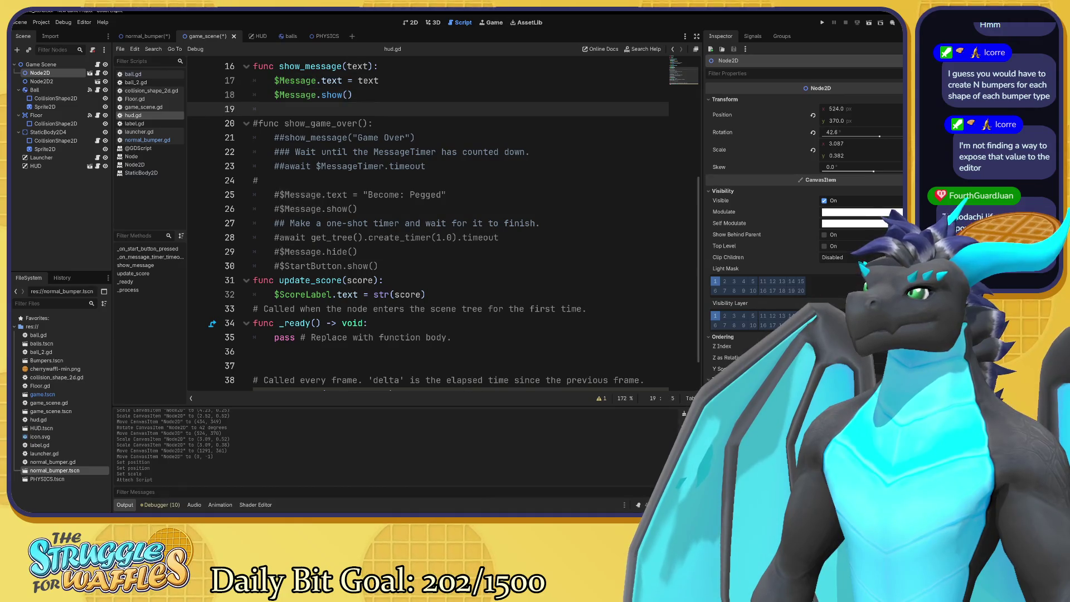
{"action": "scroll", "coordinate": [441, 223], "scroll_direction": "up", "scroll_amount": 5}
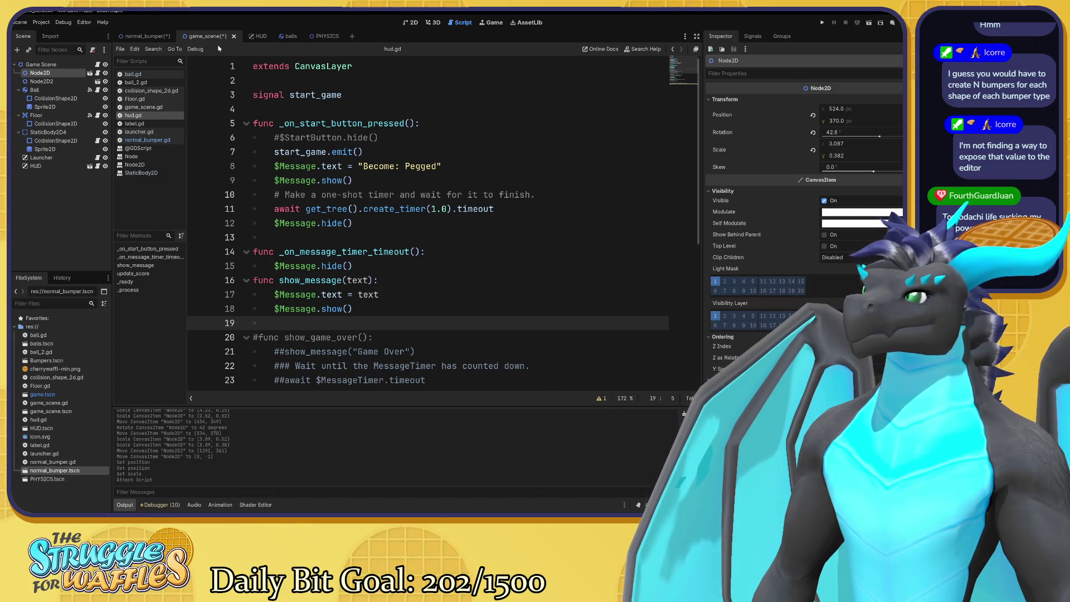
{"action": "left_click", "coordinate": [316, 266]}
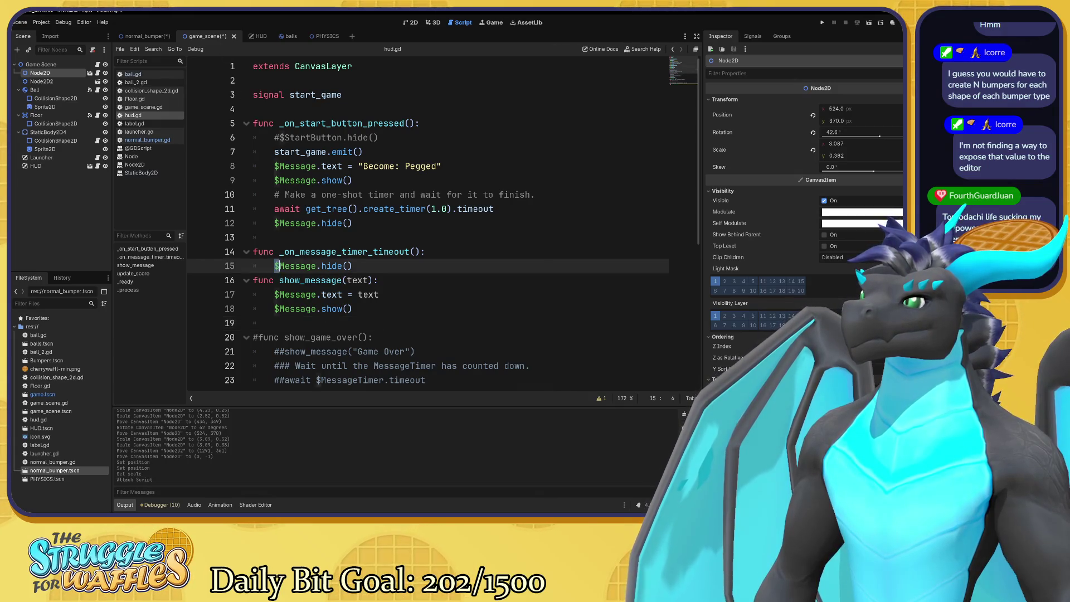
{"action": "key", "text": "Left"}
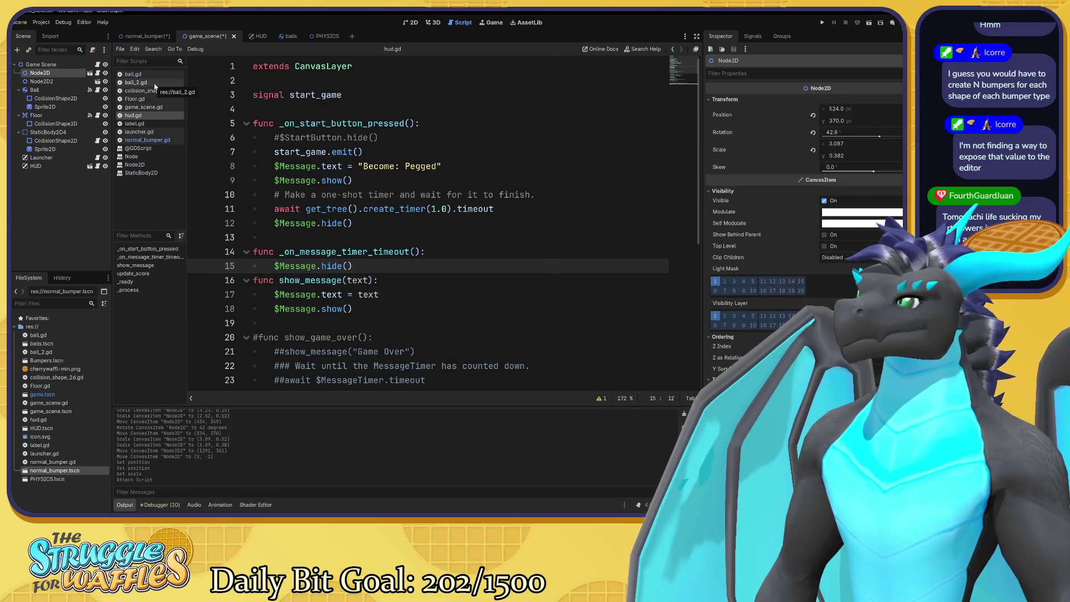
{"action": "left_click", "coordinate": [140, 36]}
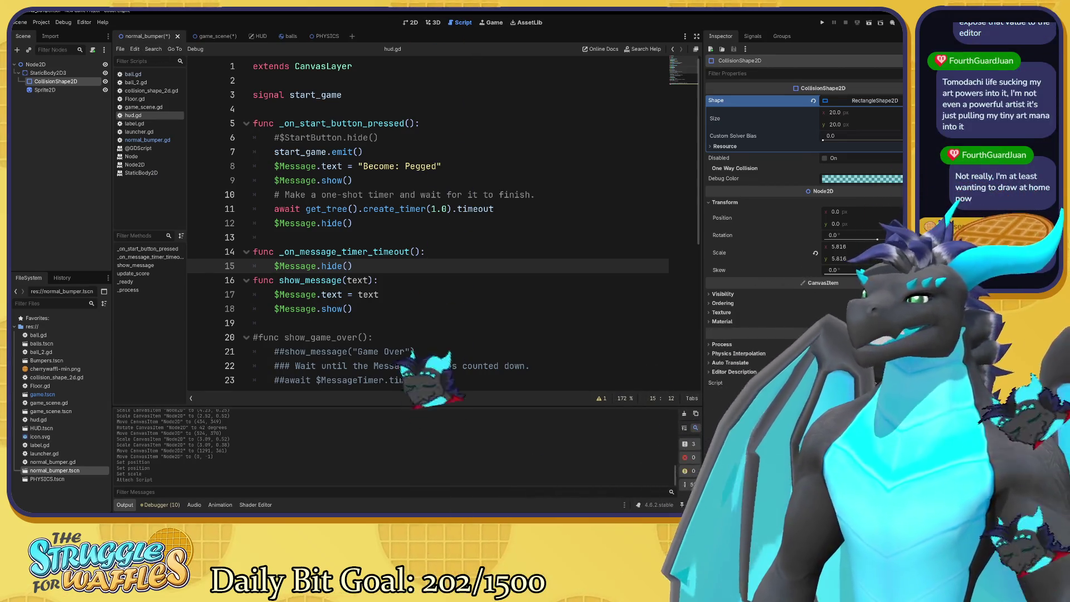
{"action": "left_click", "coordinate": [209, 36]}
{"action": "left_click", "coordinate": [43, 167]}
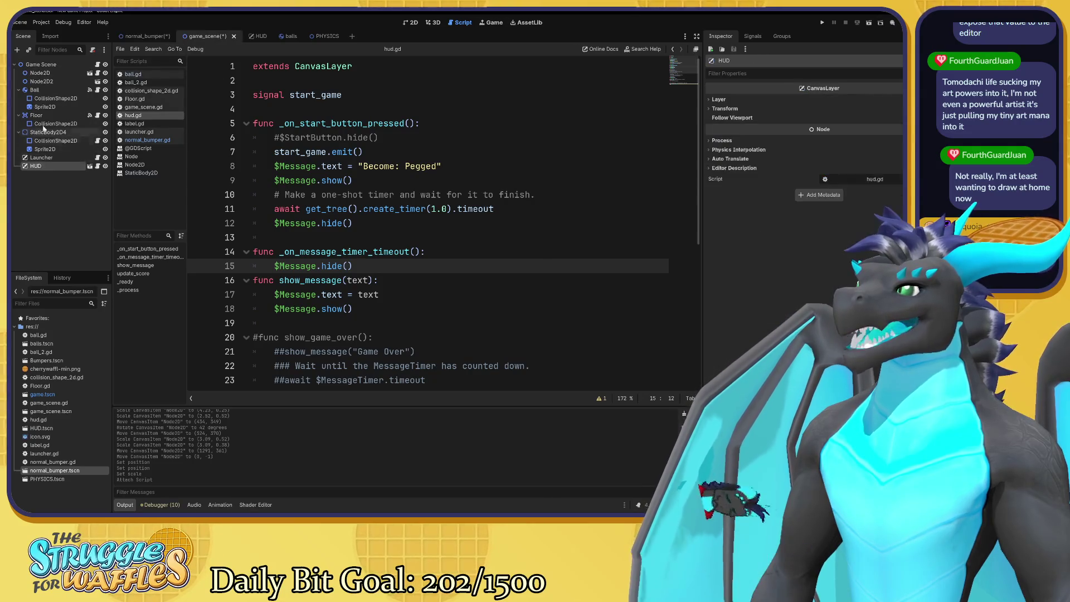
{"action": "left_click", "coordinate": [44, 81]}
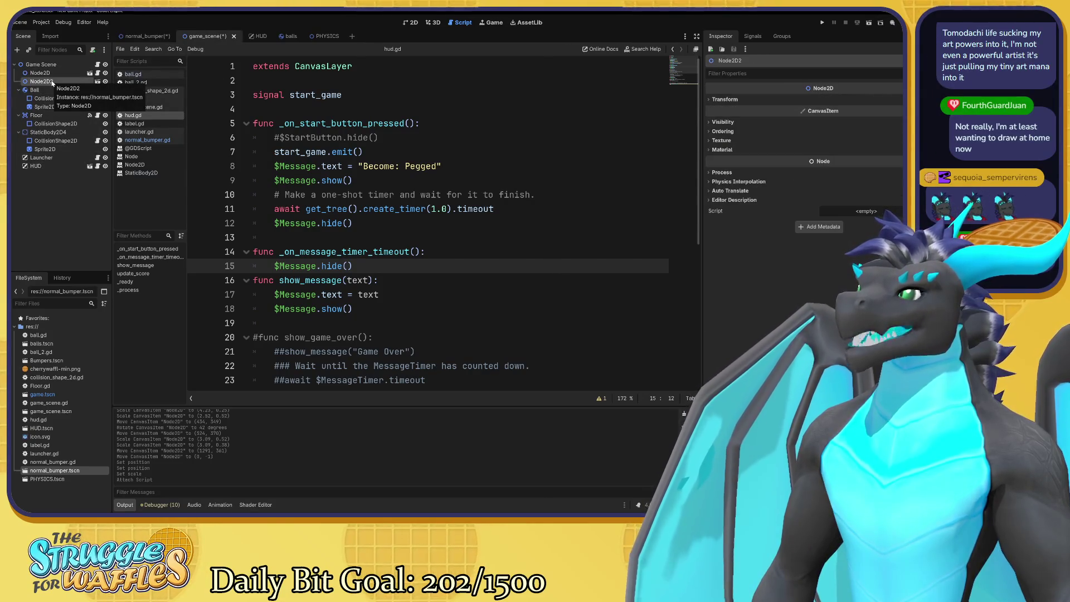